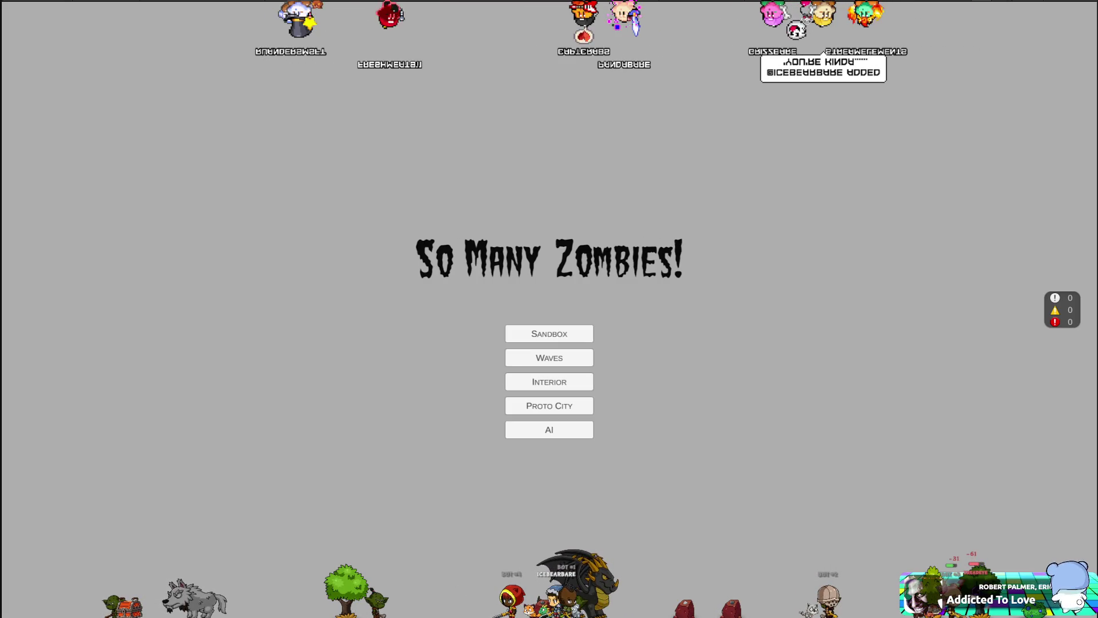
Leave the fullscreen game and return to the Unity editor showing the 4.game scene
key(alt+Tab)
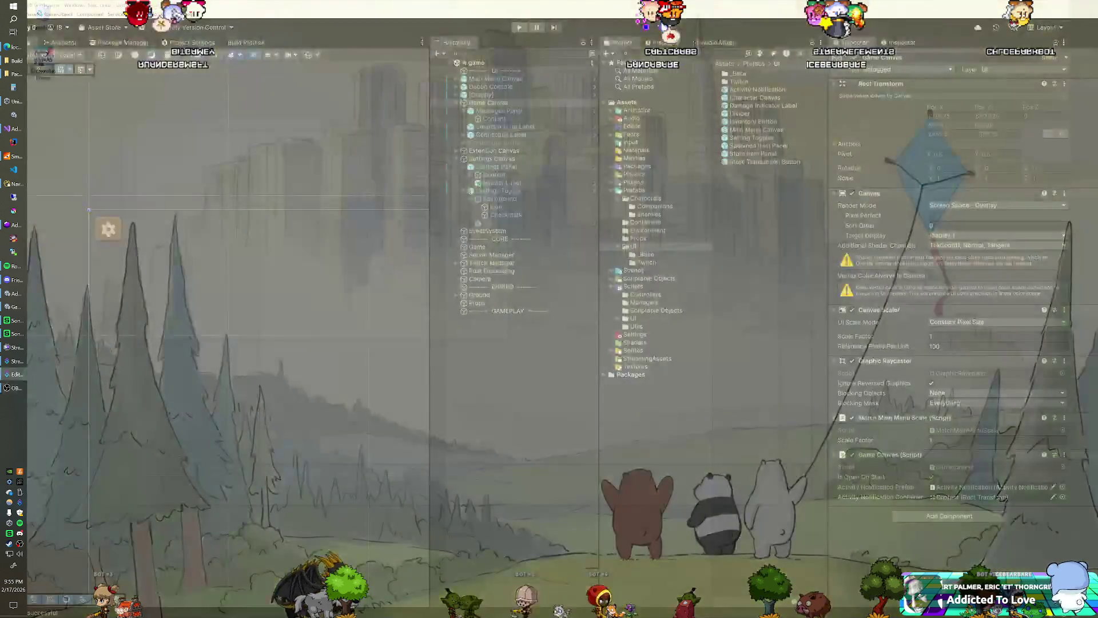
Add a Happy Dance command triggered by !happydance with an 1800-second global cooldown
key(alt+Tab)
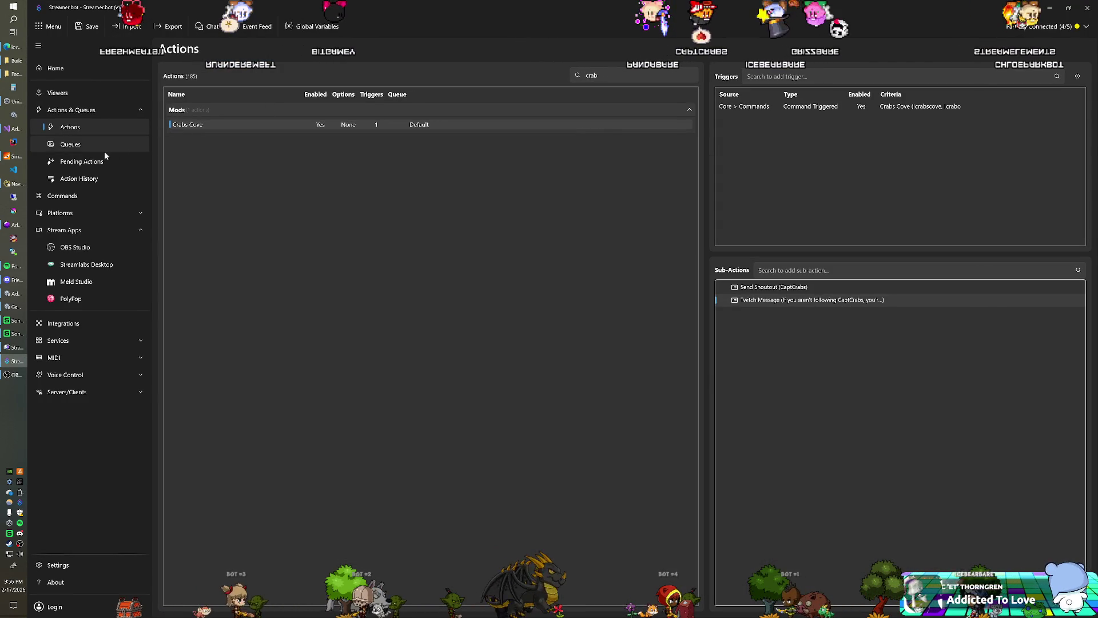
click(80, 196)
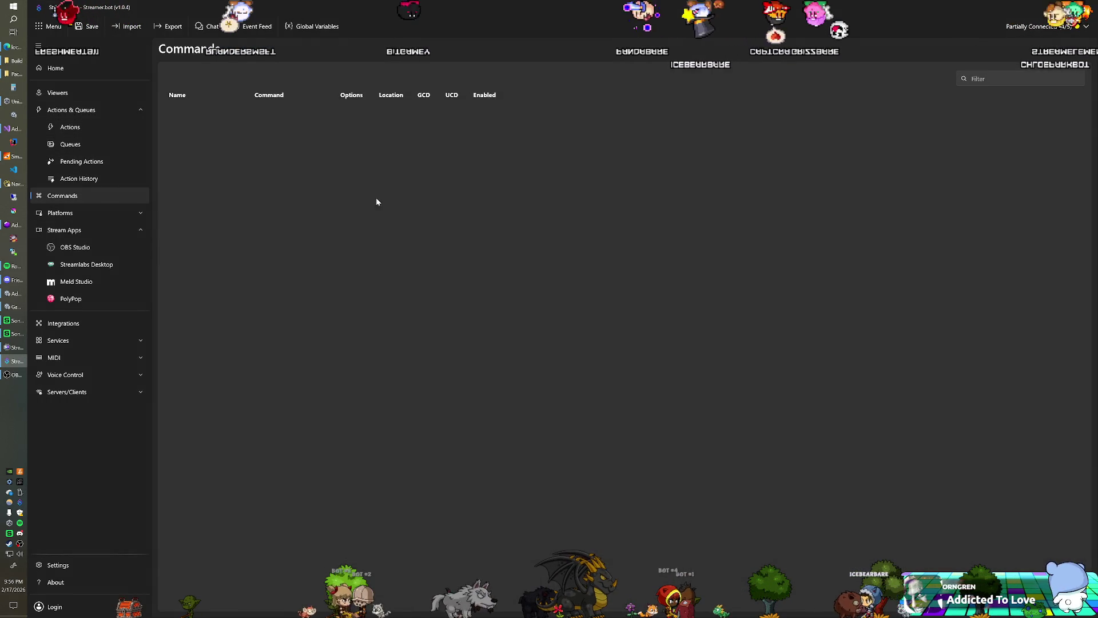
right_click(518, 216)
click(575, 220)
text(Happy Dance)
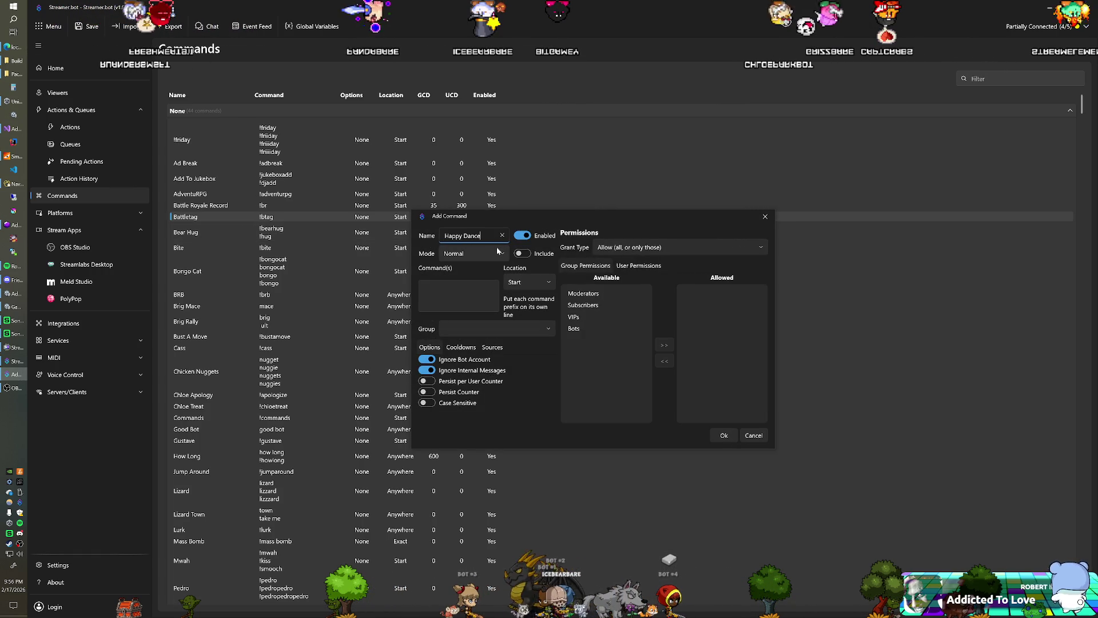
click(458, 293)
text(!happydance)
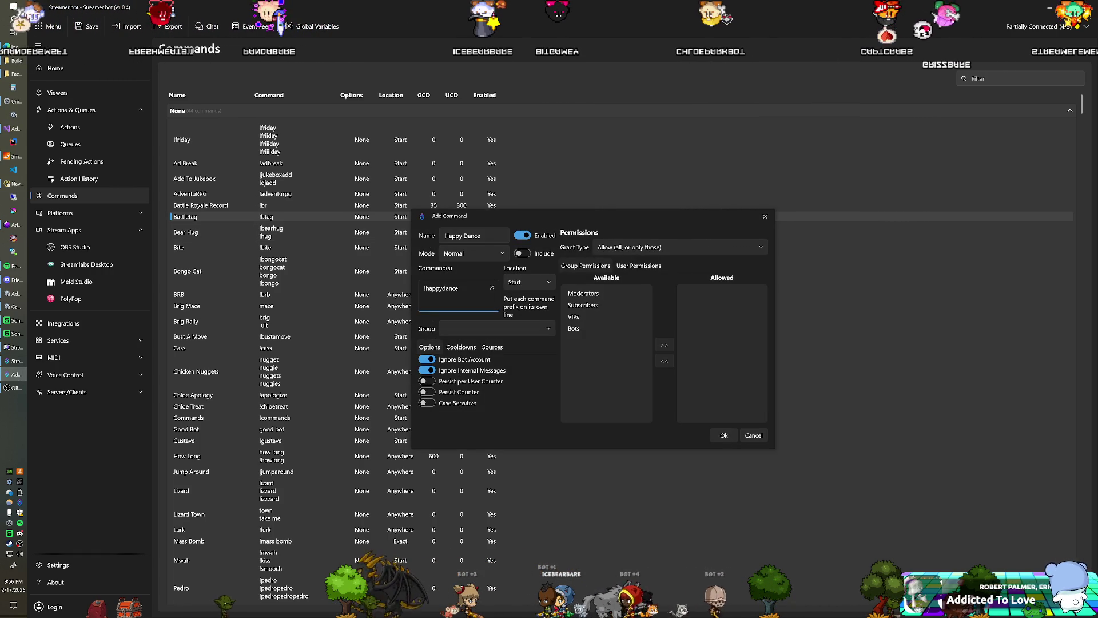
click(475, 347)
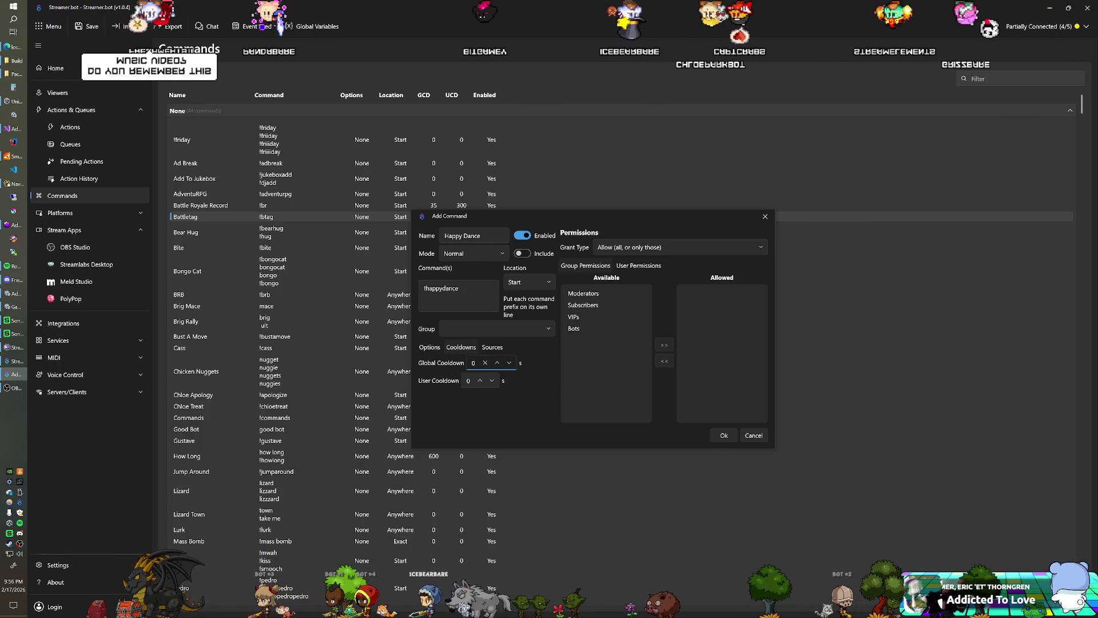
key(BackSpace)
text(9000)
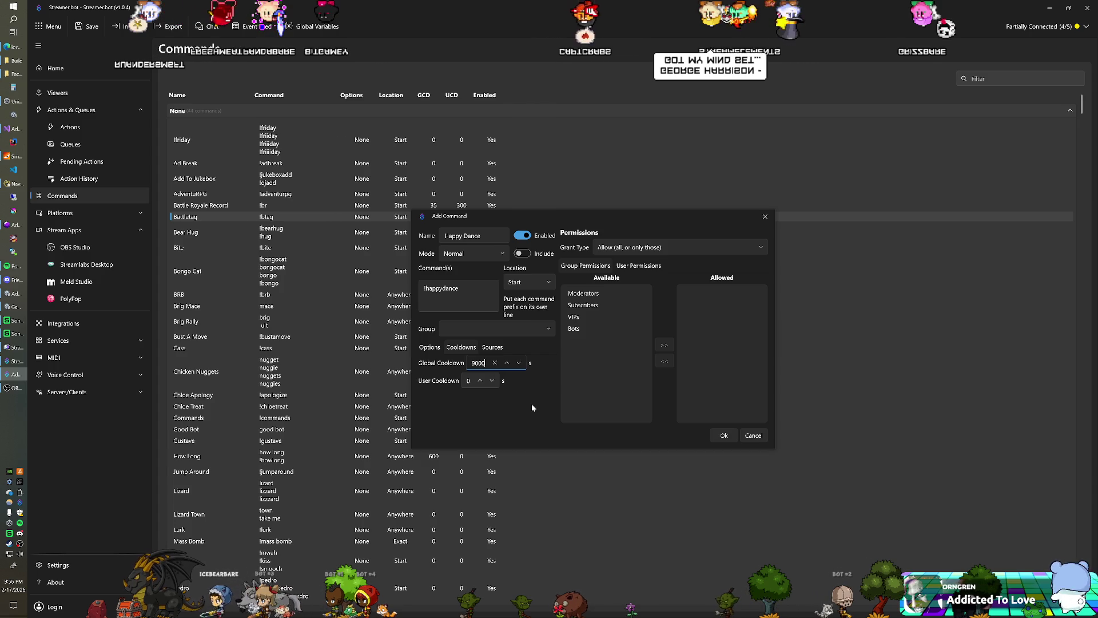
key(BackSpace)
key(BackSpace)
key(BackSpace)
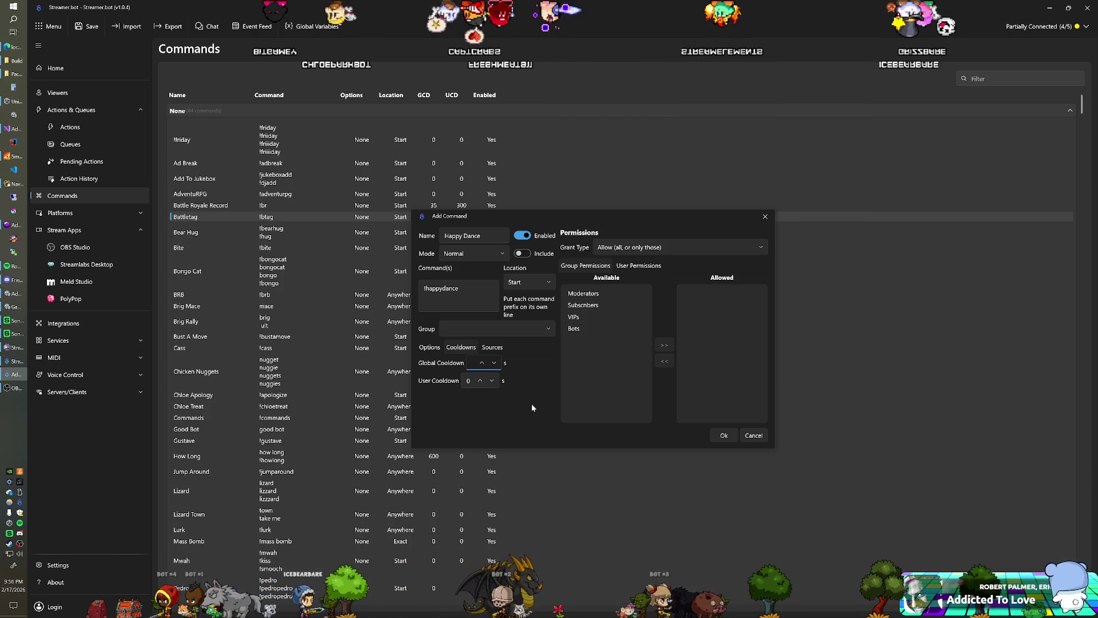
text(1800)
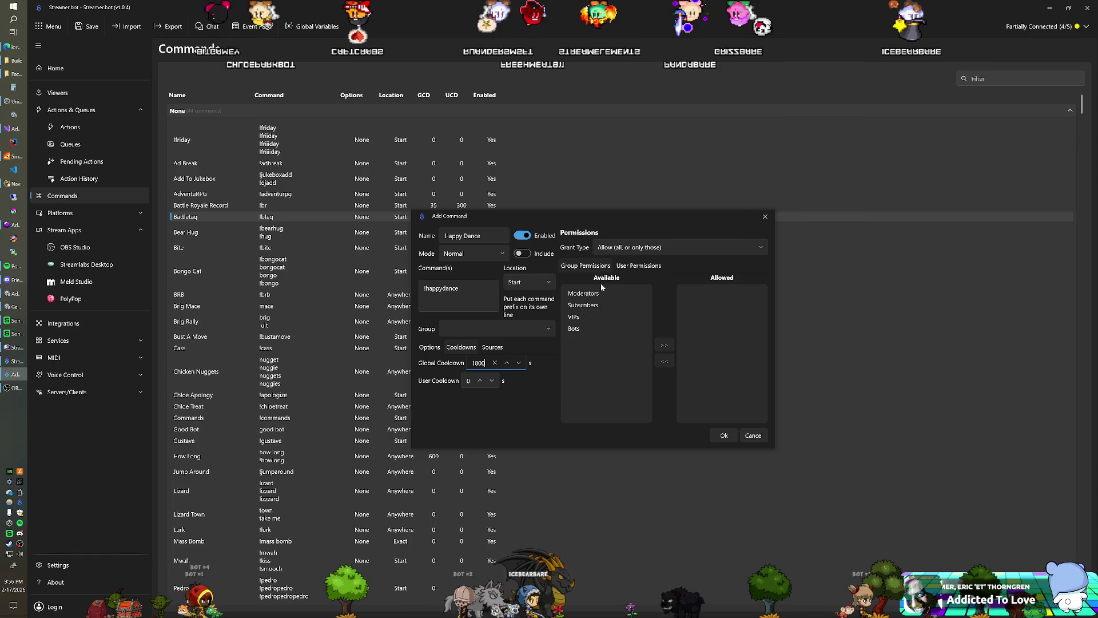
click(722, 435)
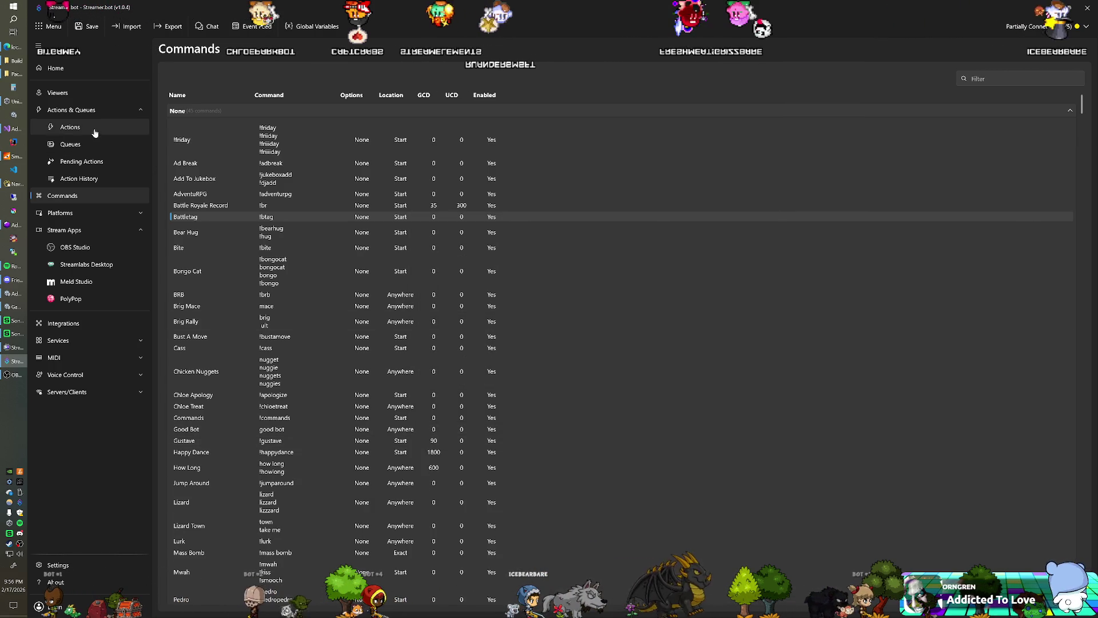
Clear the actions search and add a new action named Happy Dance
click(69, 127)
click(686, 78)
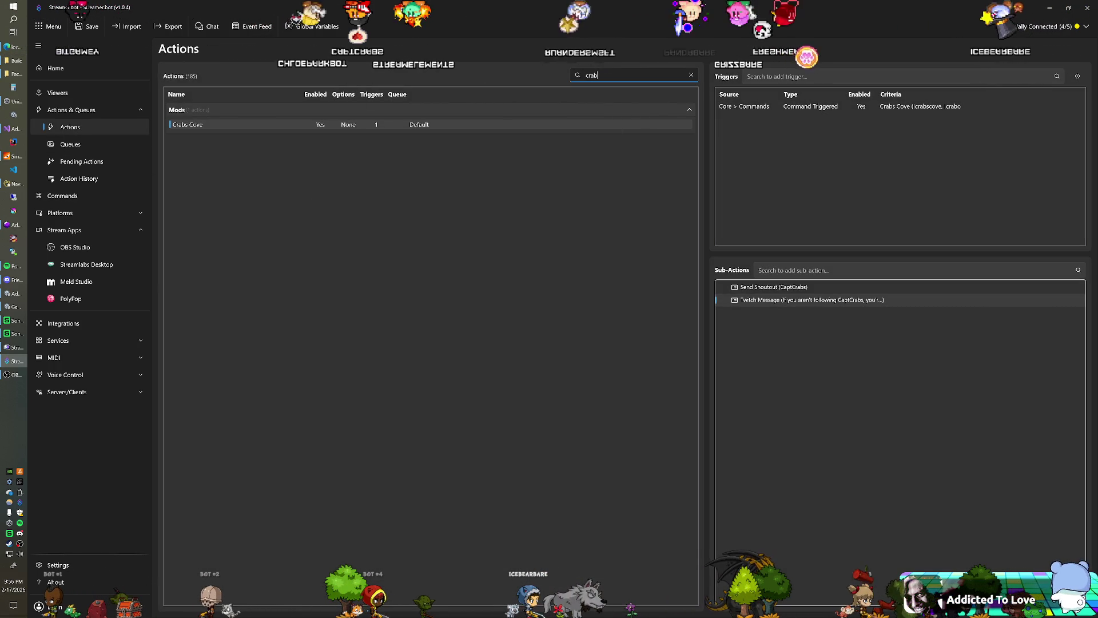
click(691, 76)
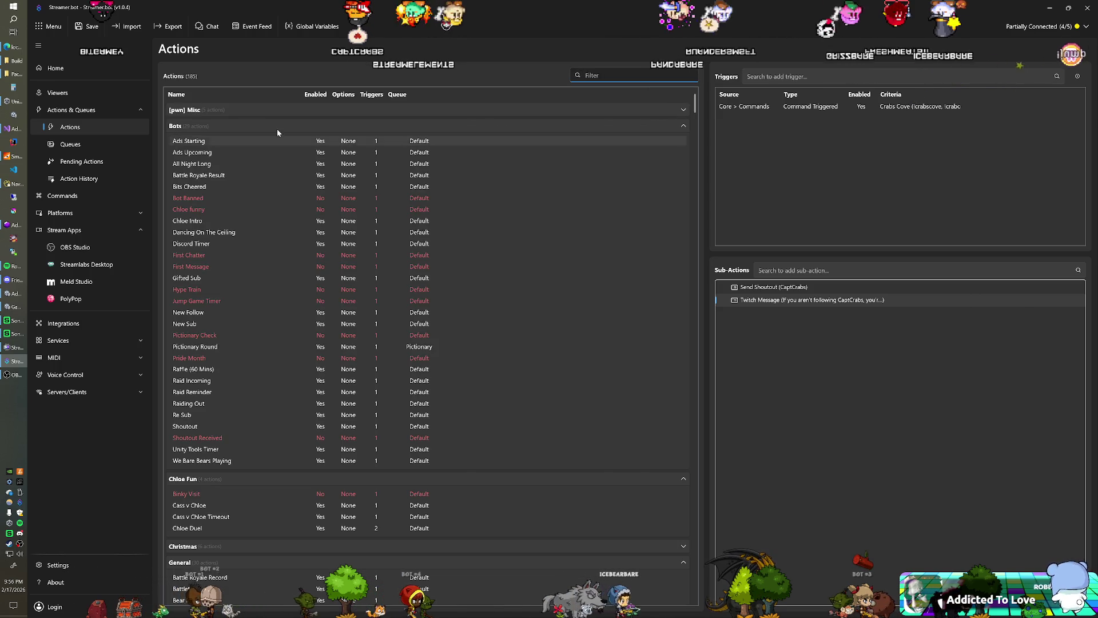
click(246, 126)
click(204, 255)
right_click(204, 256)
click(229, 261)
text(Happy Dance)
key(Return)
Give Happy Dance a Core > Commands > Command Triggered trigger for the Happy Dance command
right_click(751, 138)
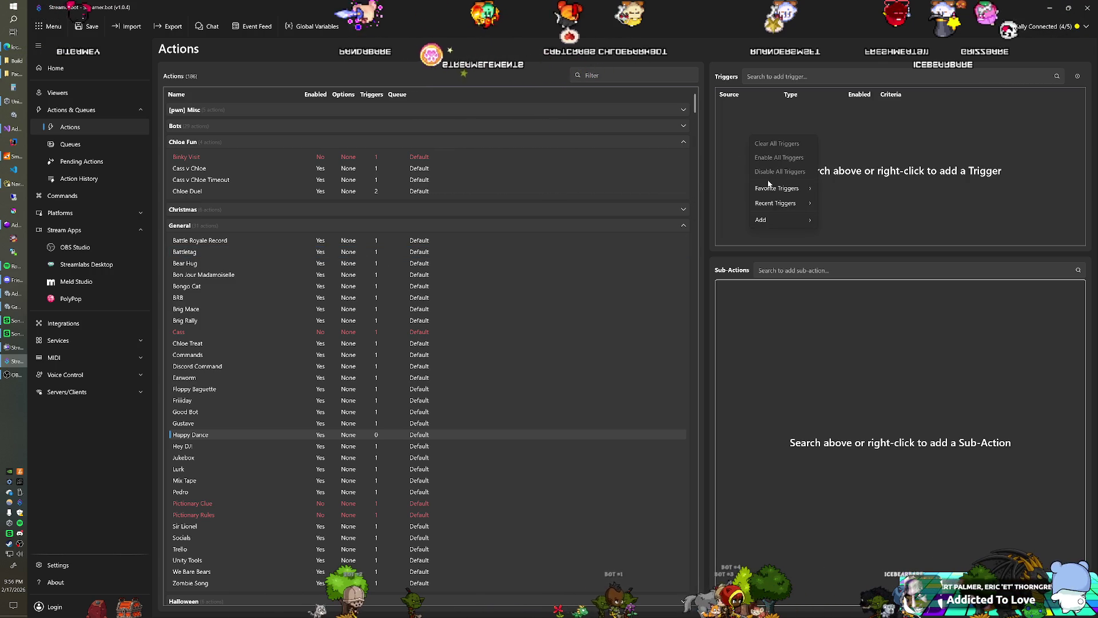
mouse_move(761, 219)
mouse_move(862, 228)
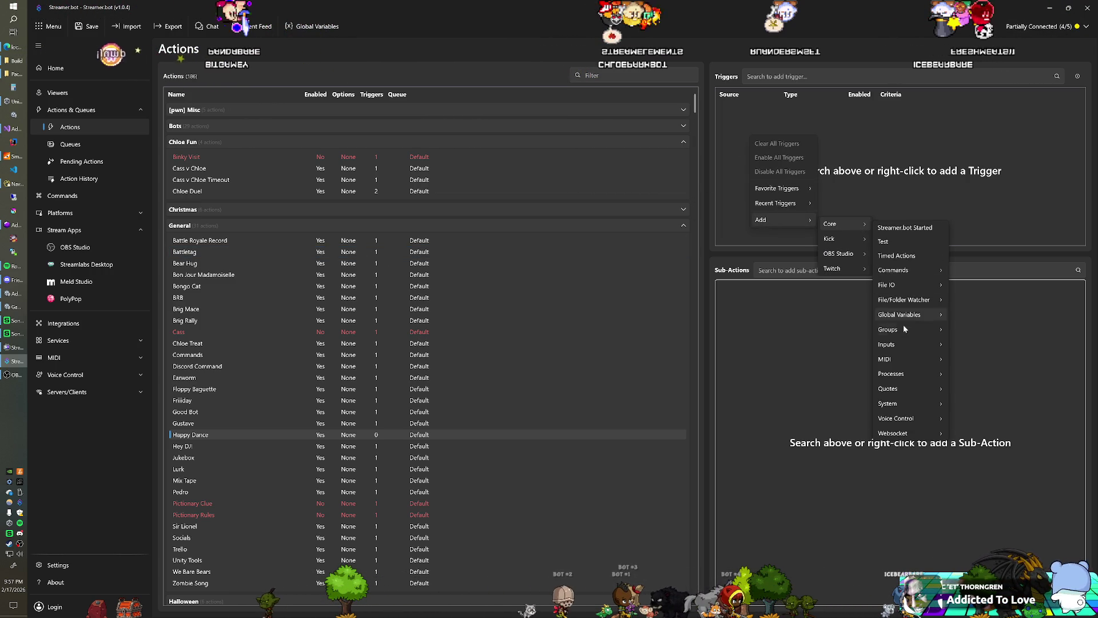
mouse_move(901, 270)
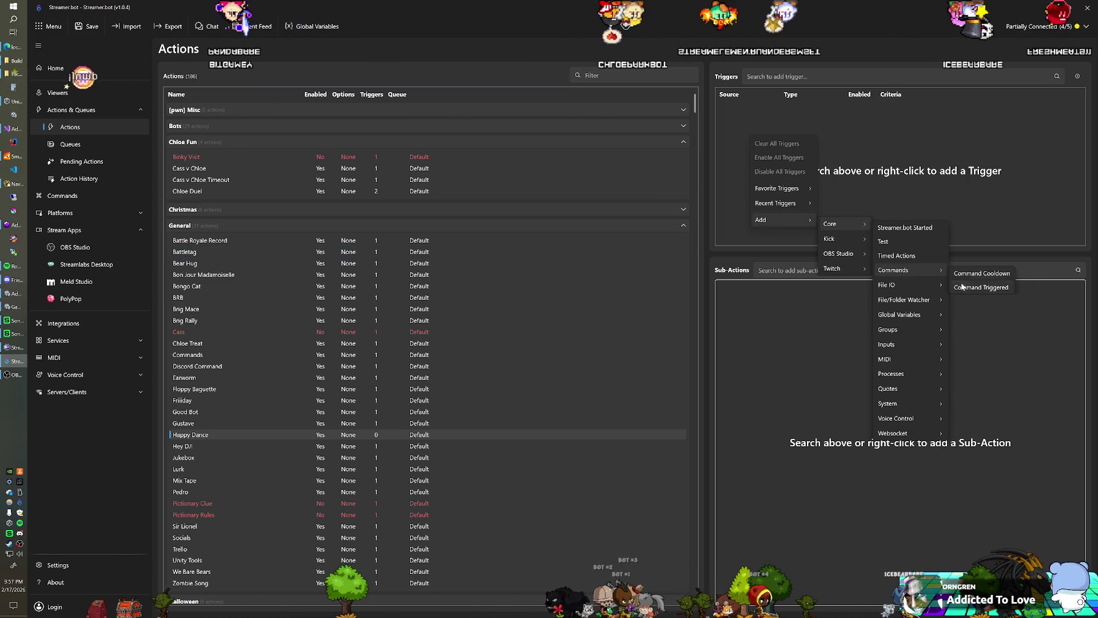
click(964, 287)
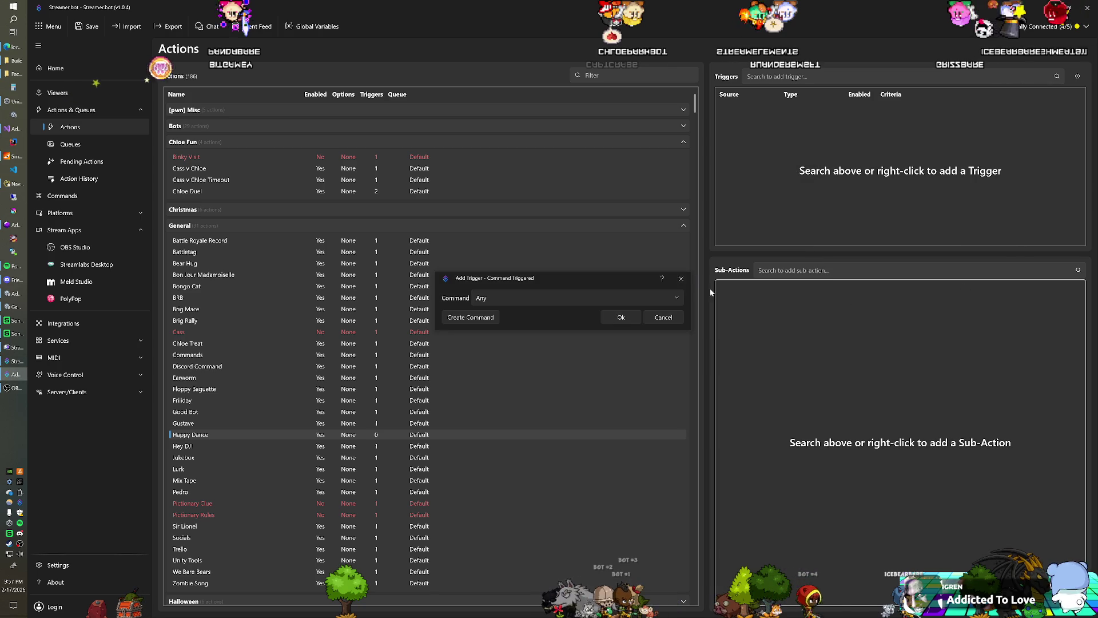
click(531, 297)
scroll(543, 355, down, 3)
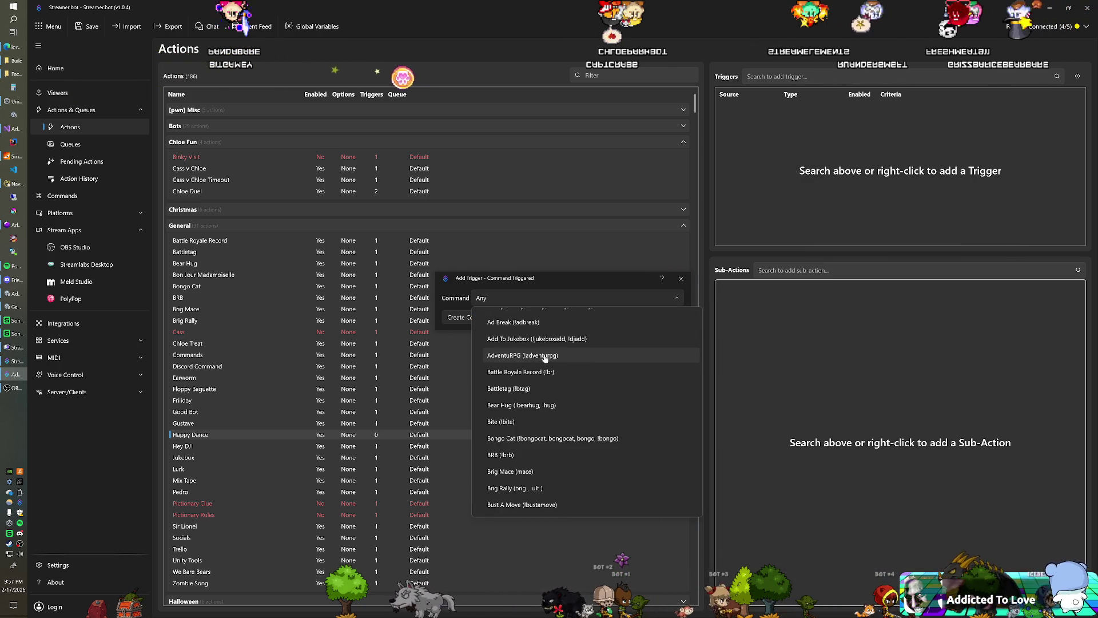
scroll(545, 361, down, 6)
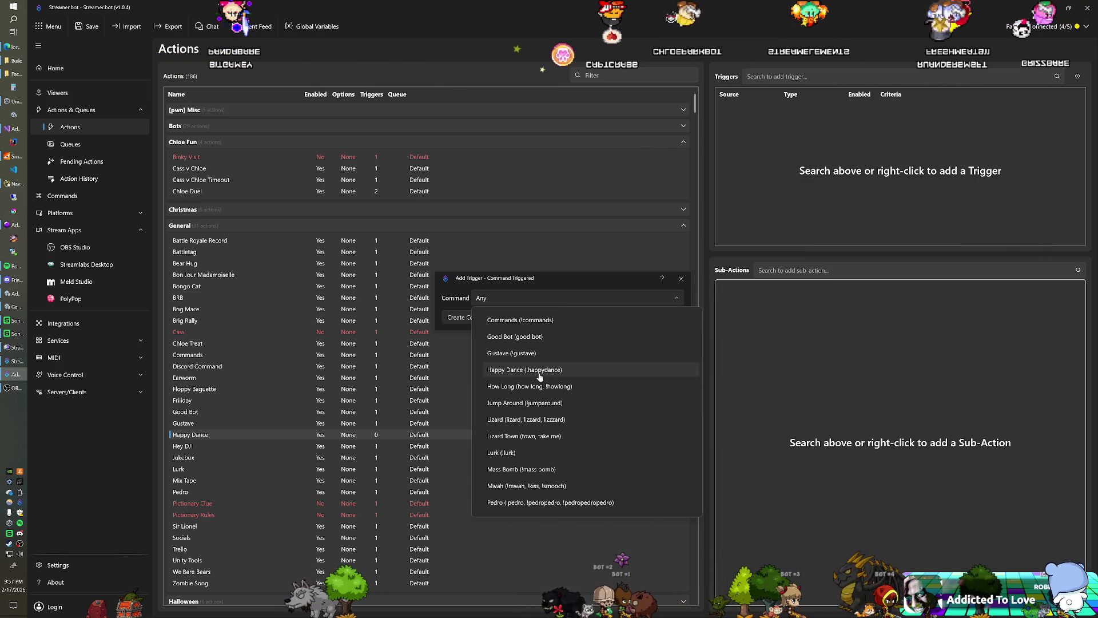
click(595, 360)
click(628, 319)
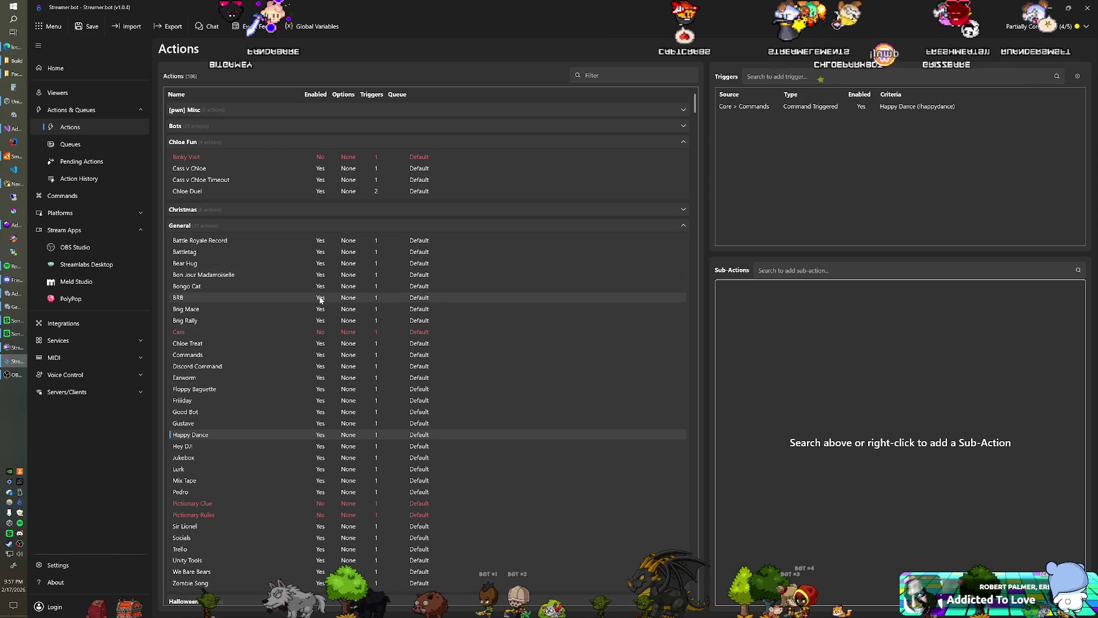
click(257, 399)
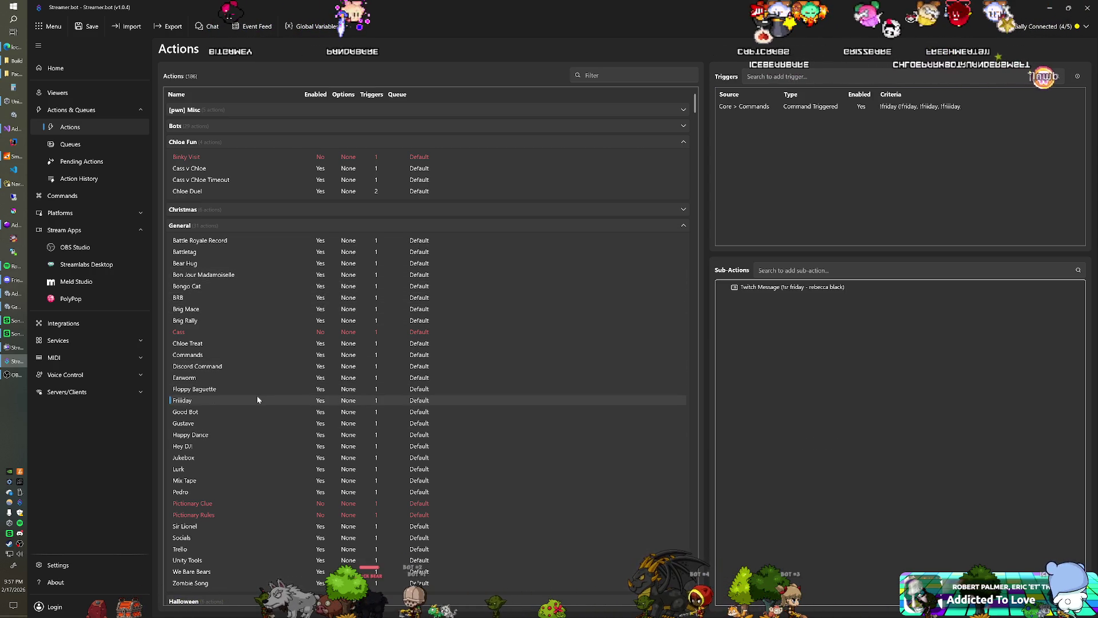
Copy Sir Lionel's Set argument sub-action for reuse in the Happy Dance action
click(242, 390)
click(239, 400)
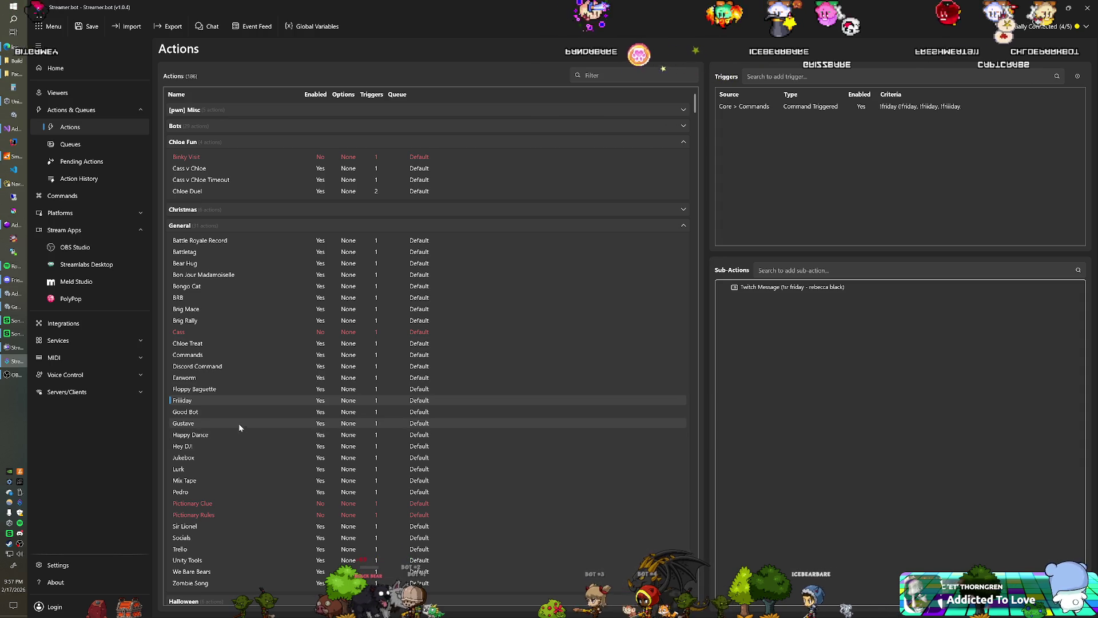
click(231, 434)
scroll(254, 409, down, 1)
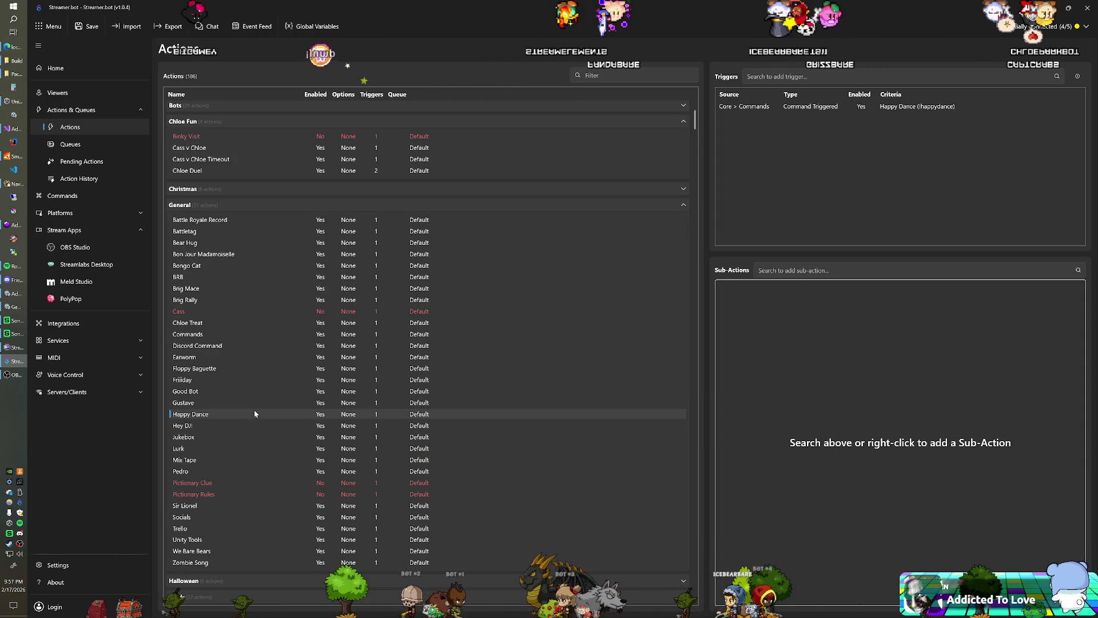
click(238, 508)
click(803, 292)
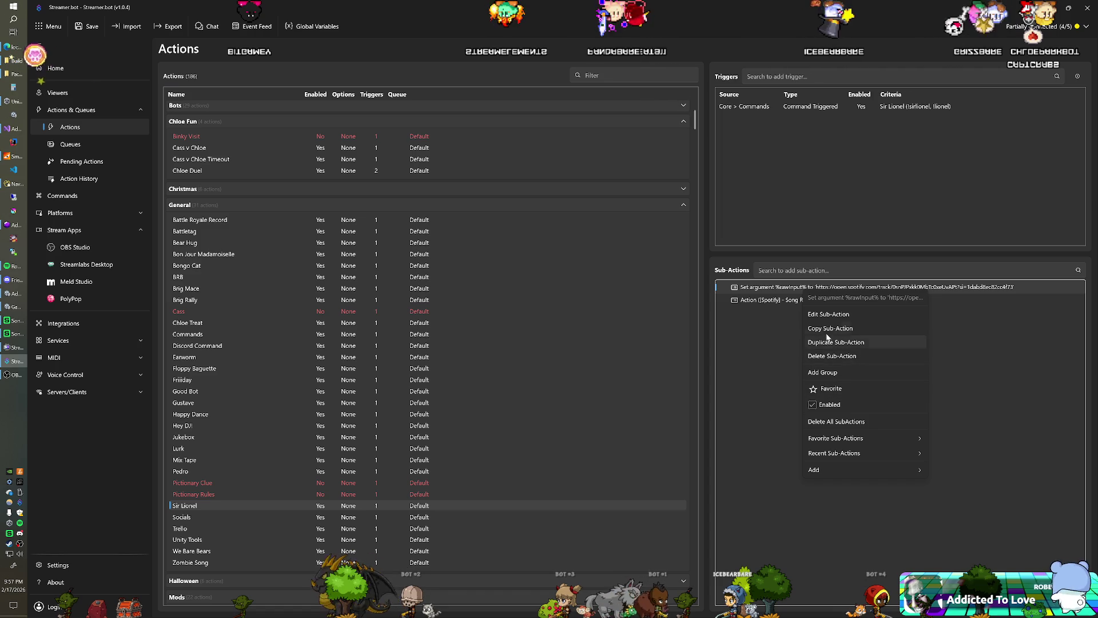
click(823, 329)
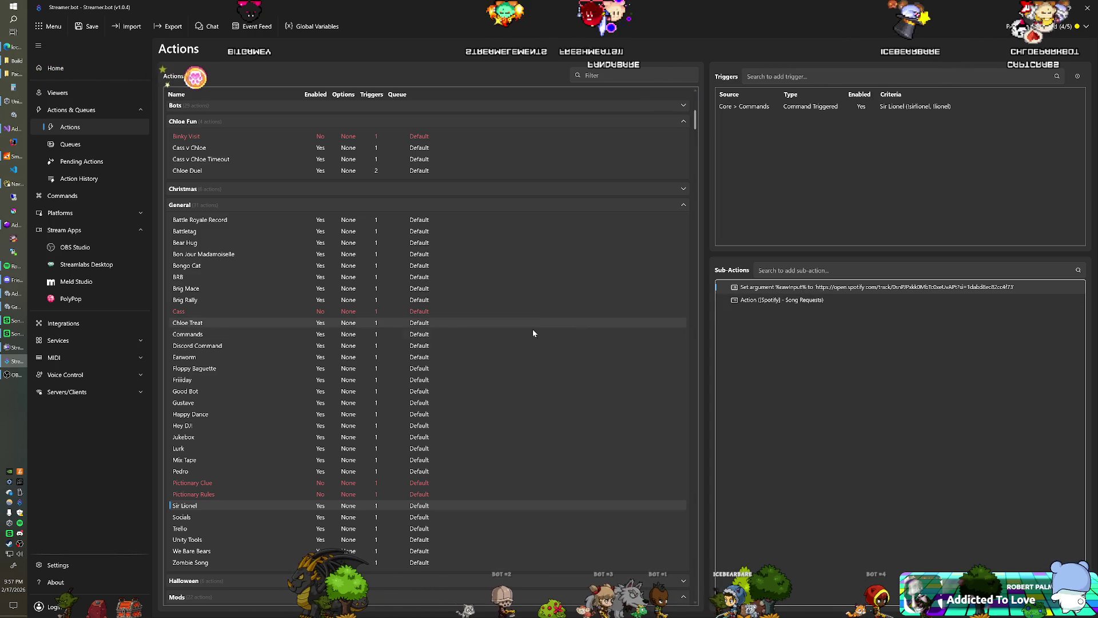
scroll(275, 337, up, 1)
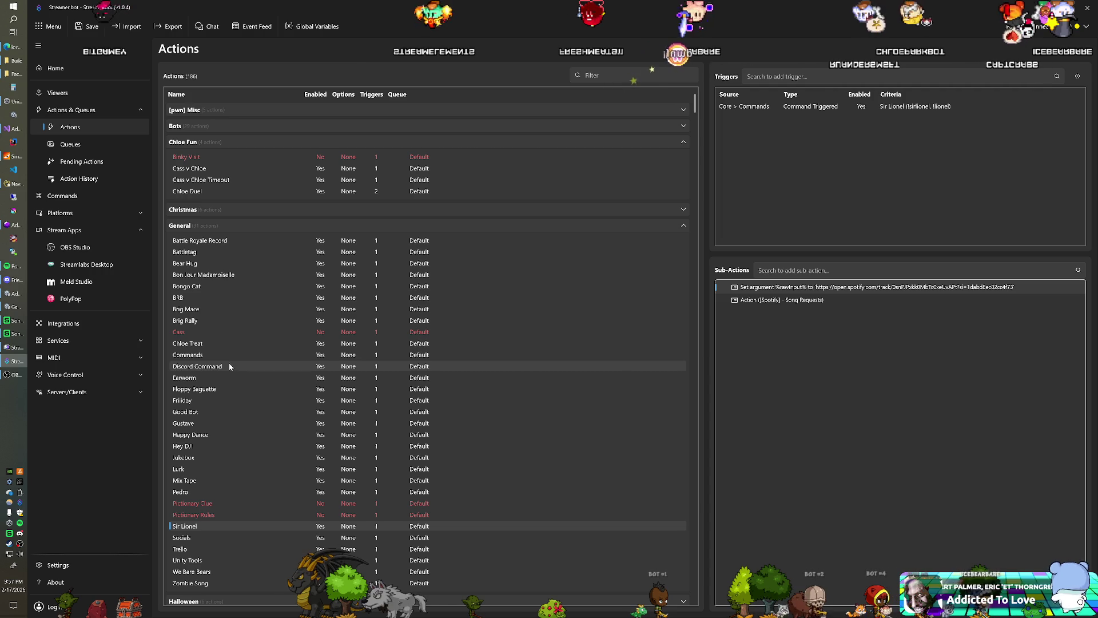
click(216, 433)
right_click(722, 329)
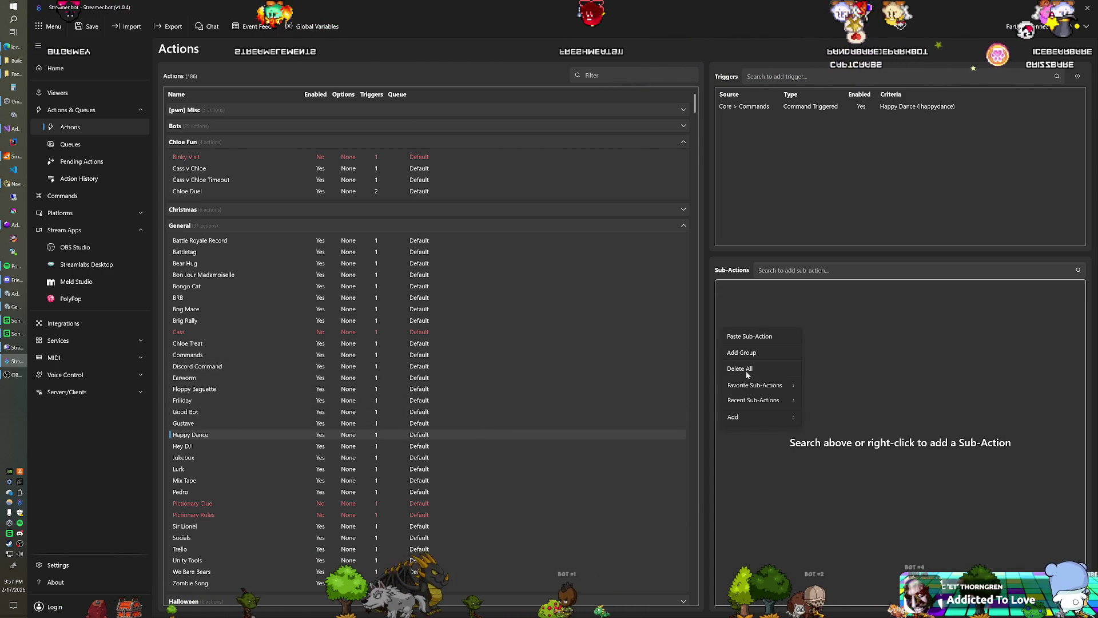
click(753, 337)
right_click(763, 344)
mouse_move(779, 436)
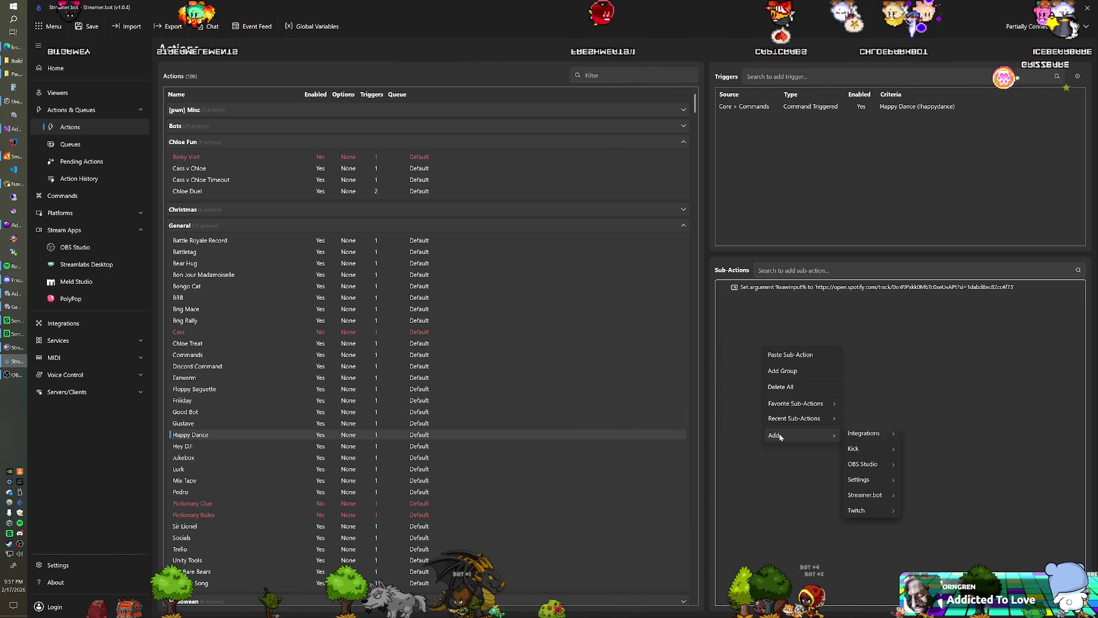
mouse_move(848, 438)
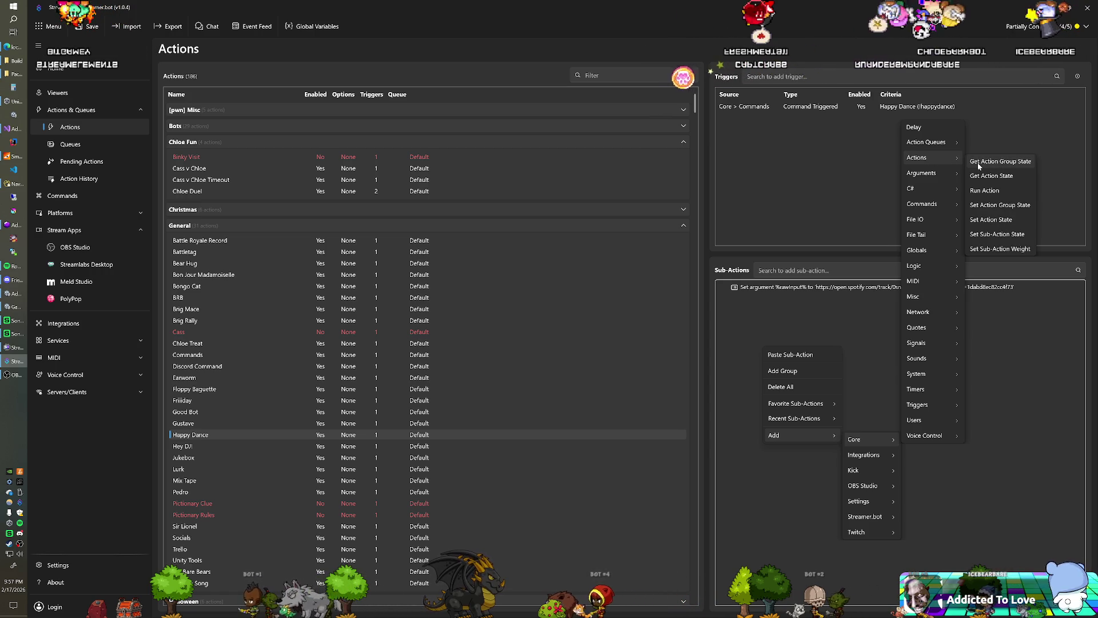
click(994, 193)
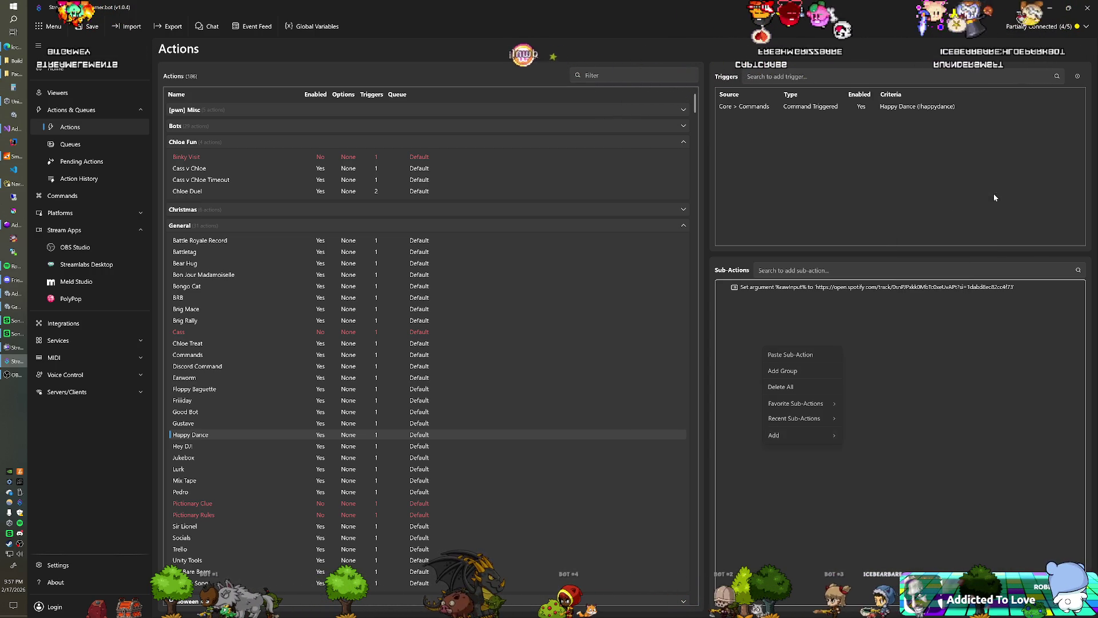
click(578, 293)
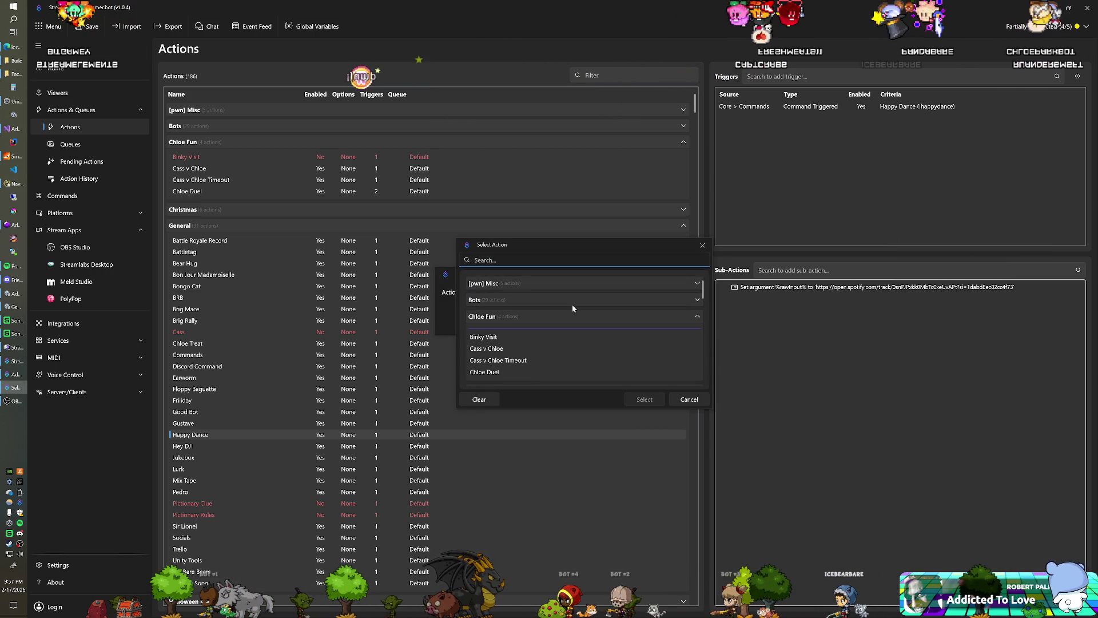
text(spot)
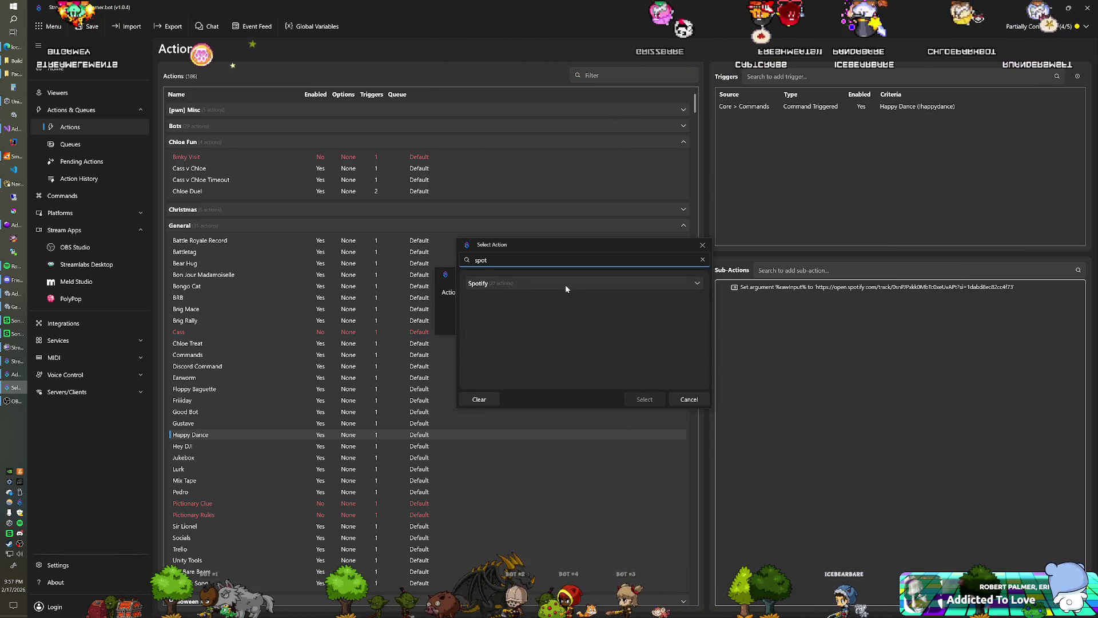
click(565, 285)
scroll(552, 307, down, 1)
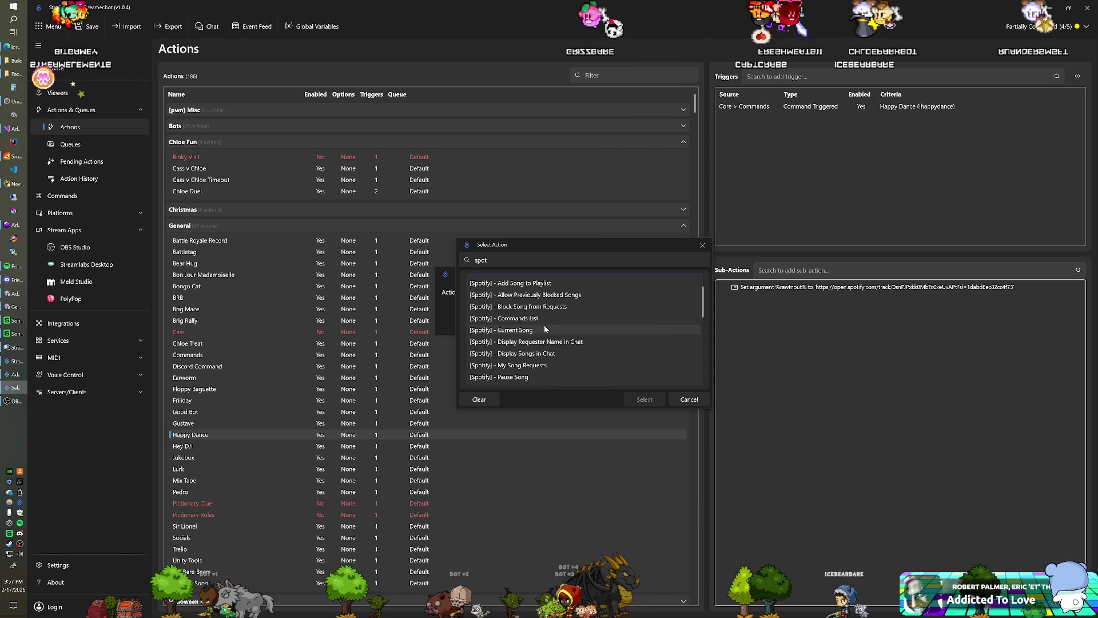
scroll(542, 342, down, 3)
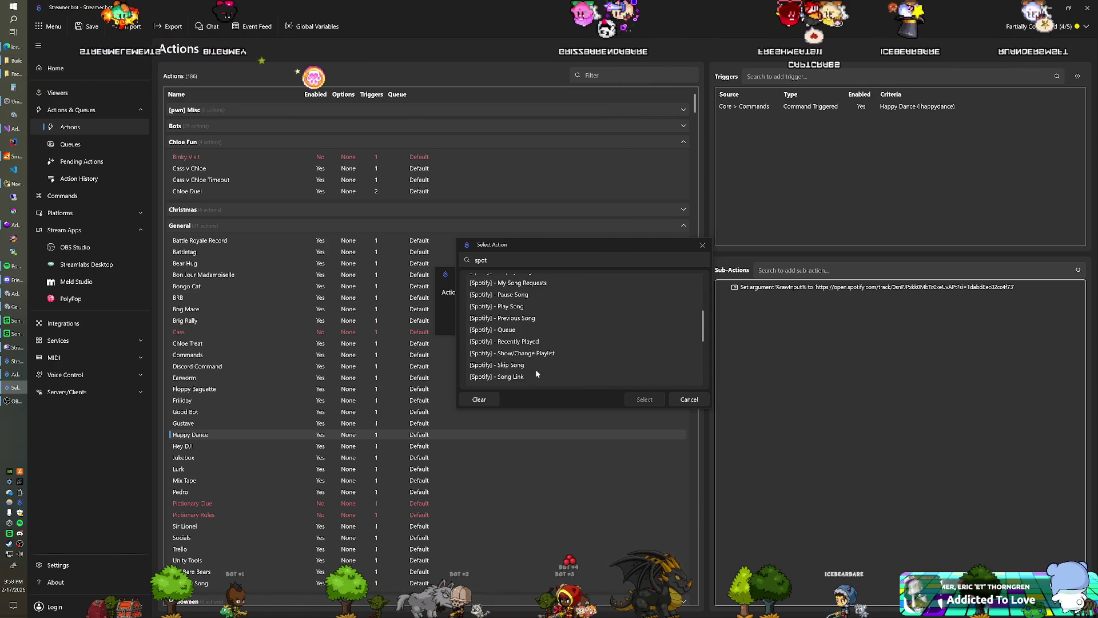
scroll(535, 366, up, 1)
scroll(536, 366, up, 2)
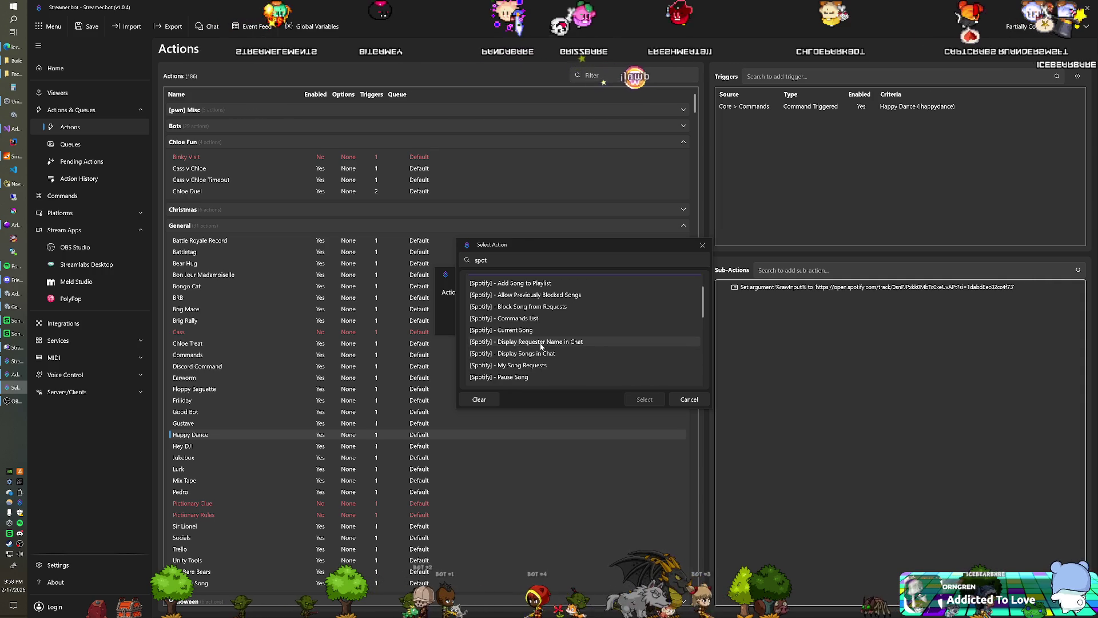
scroll(540, 346, down, 1)
scroll(540, 345, down, 2)
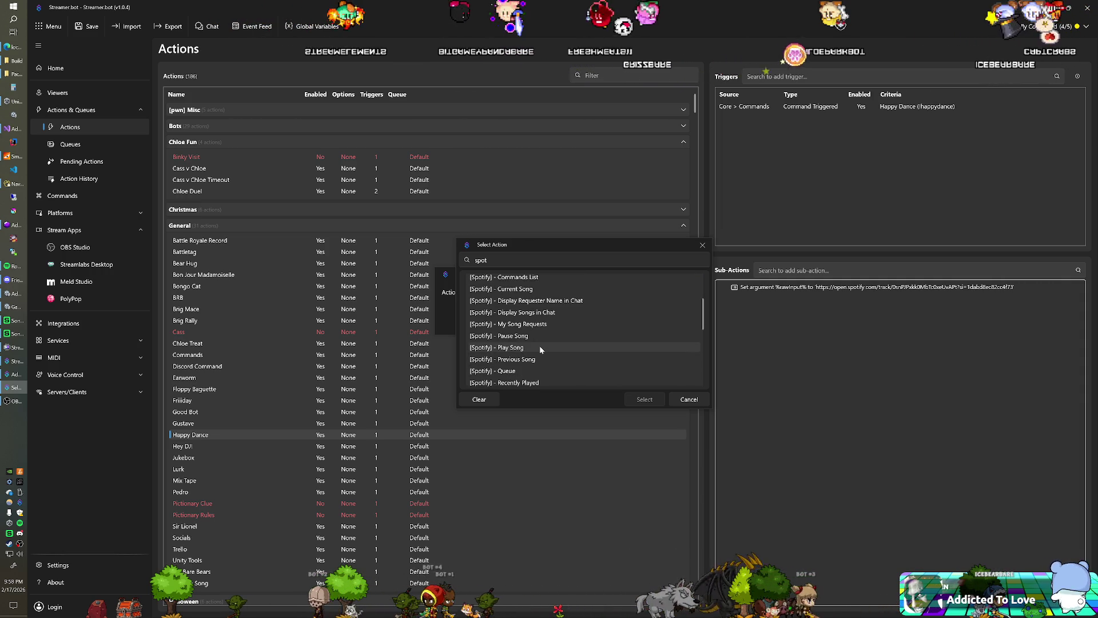
click(677, 399)
click(665, 325)
click(189, 526)
Copy Sir Lionel's Spotify Song Requests sub-action into Happy Dance and edit its Set argument
right_click(805, 303)
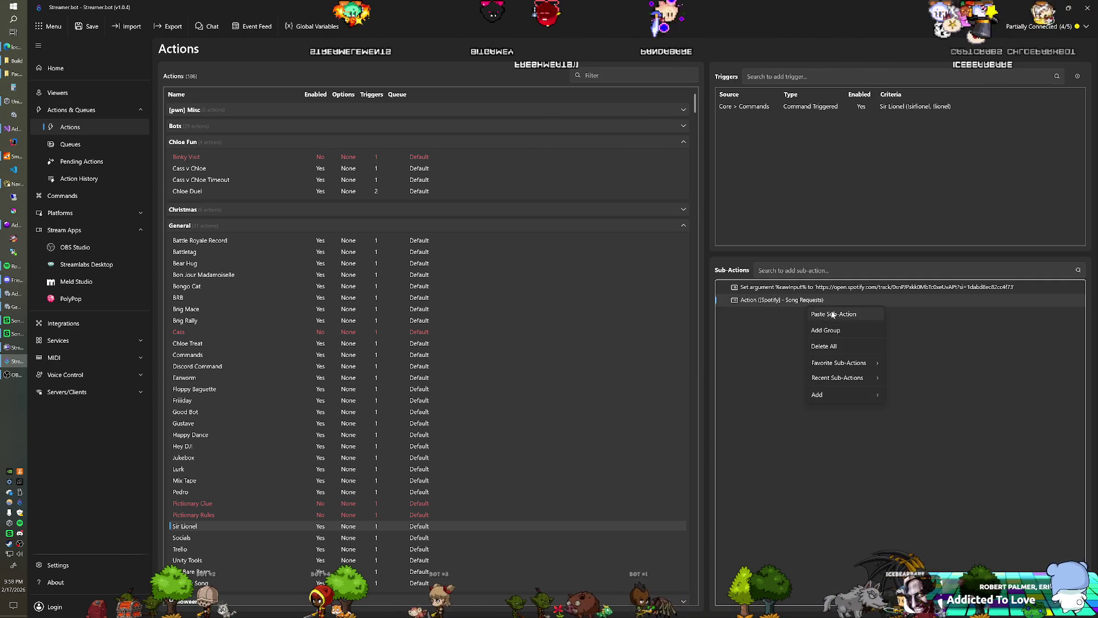
right_click(764, 303)
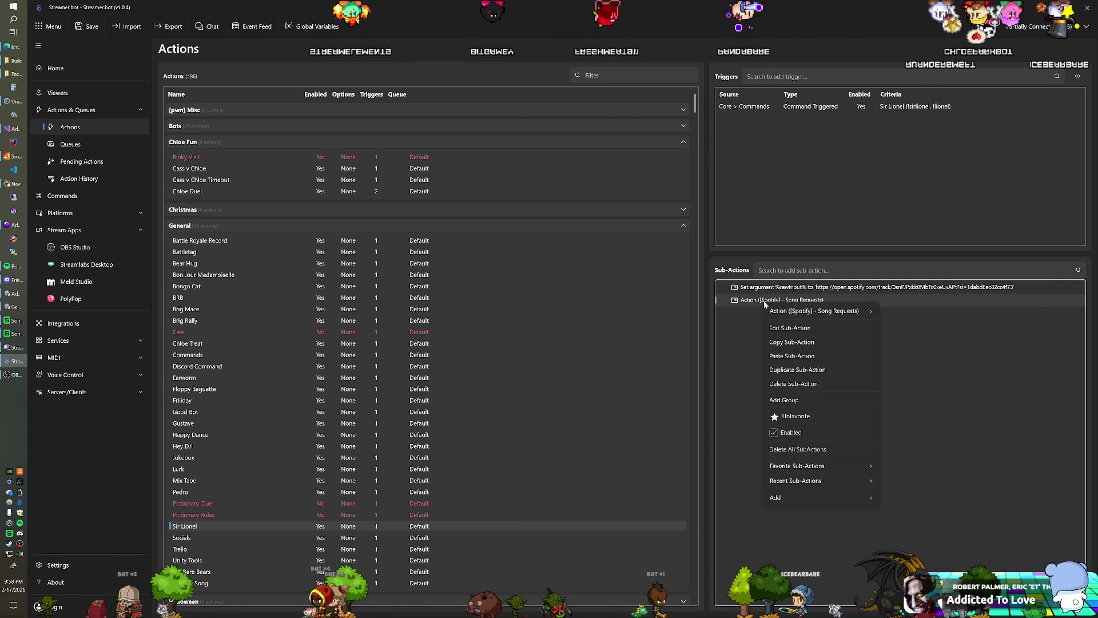
click(763, 342)
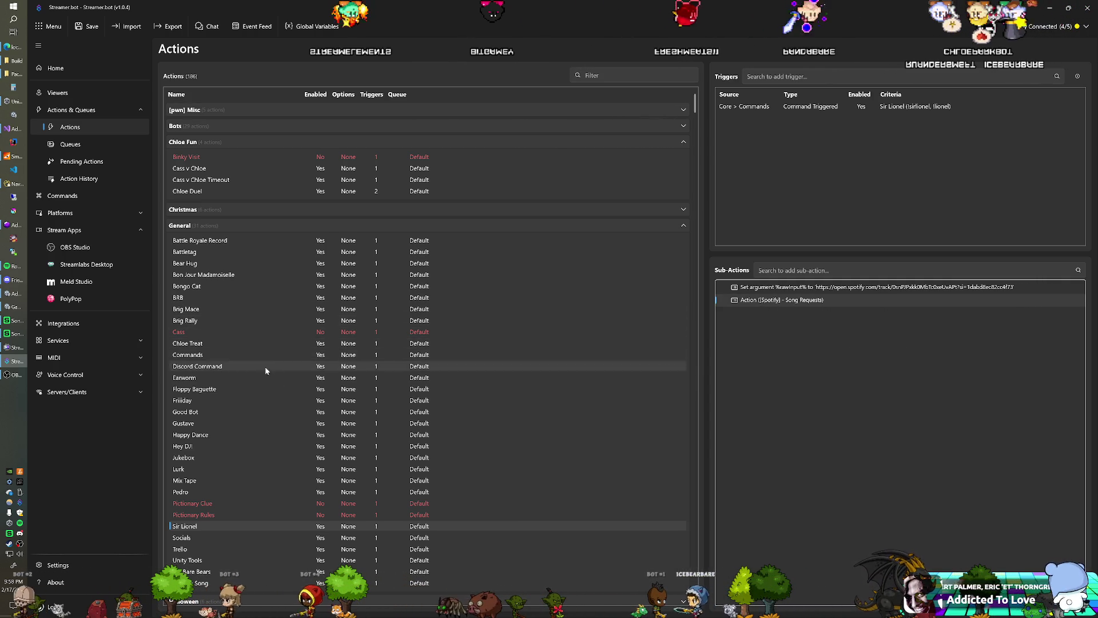
click(257, 435)
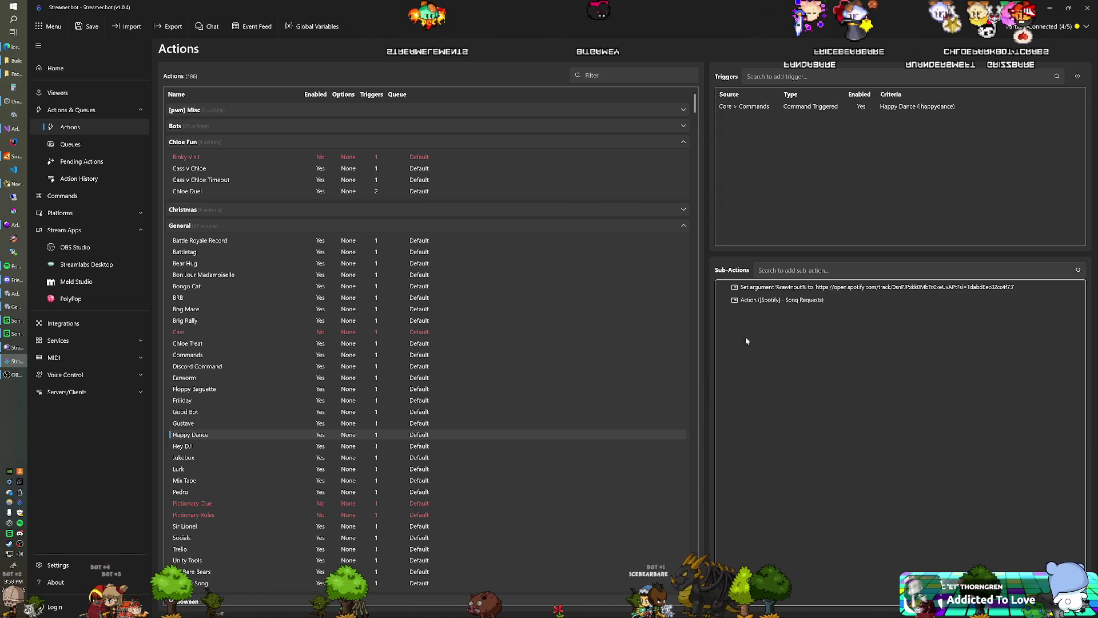
double_click(744, 287)
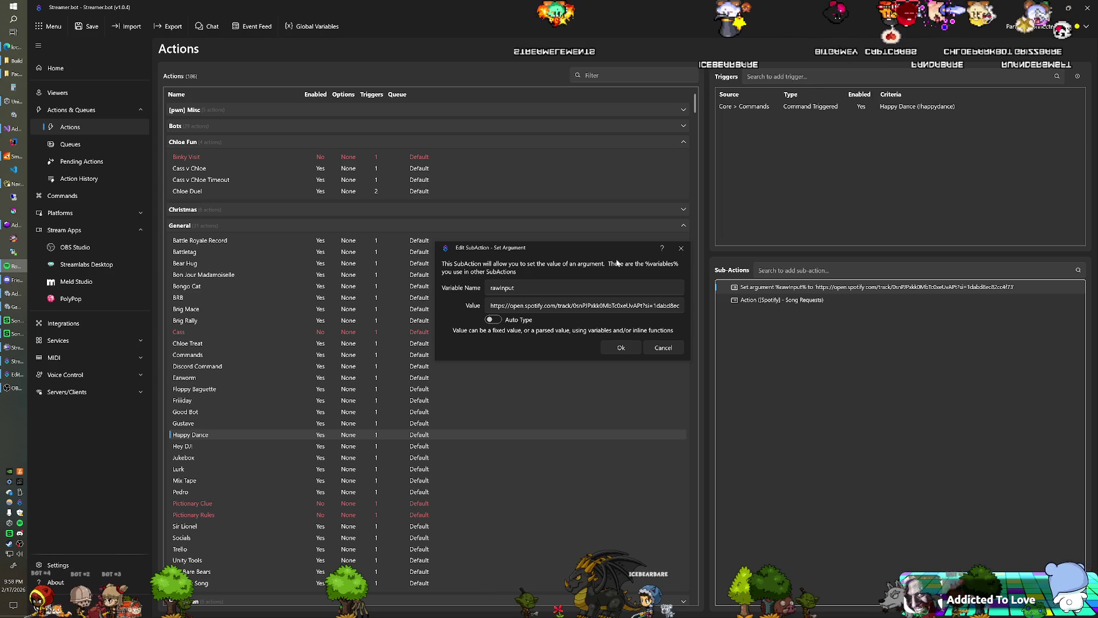
Replace Happy Dance's rawInput value with the new Spotify track URL and confirm
click(574, 305)
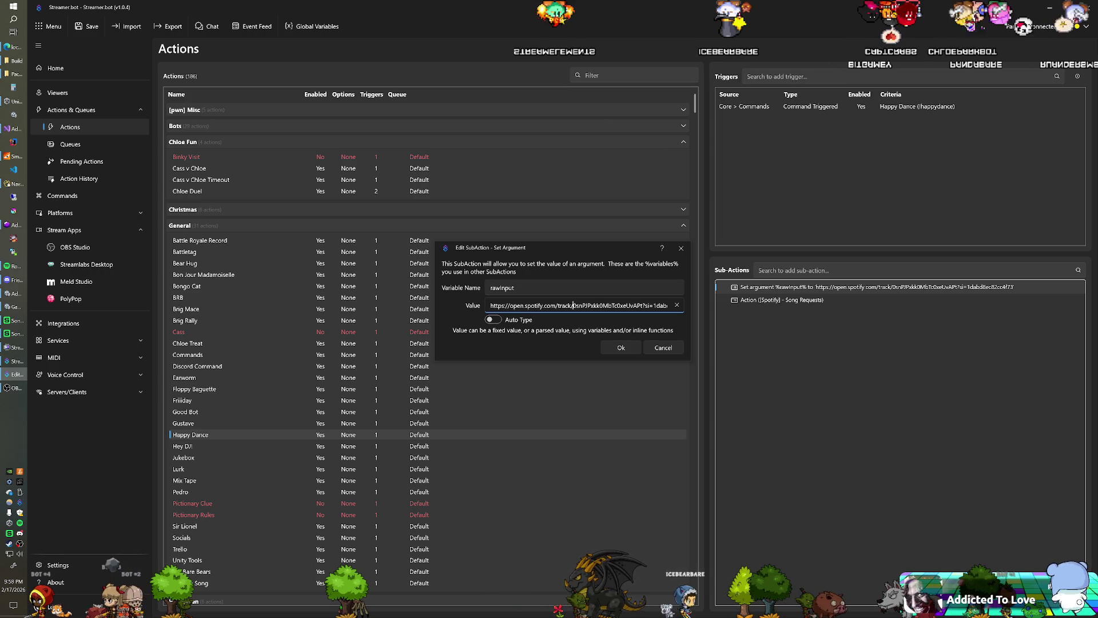
click(621, 347)
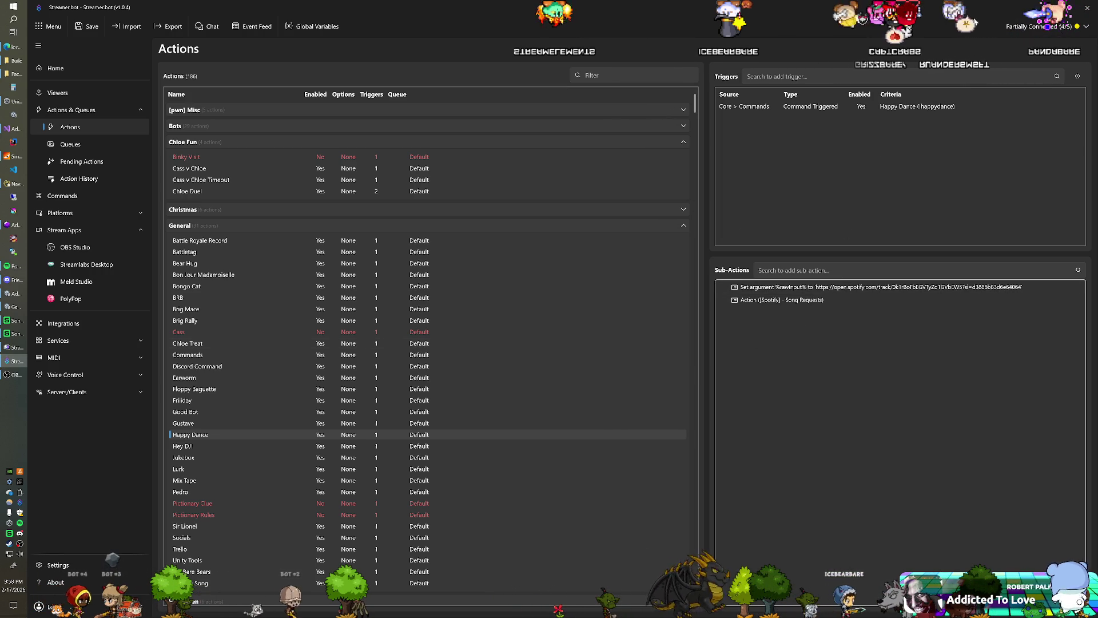
key(alt+Tab)
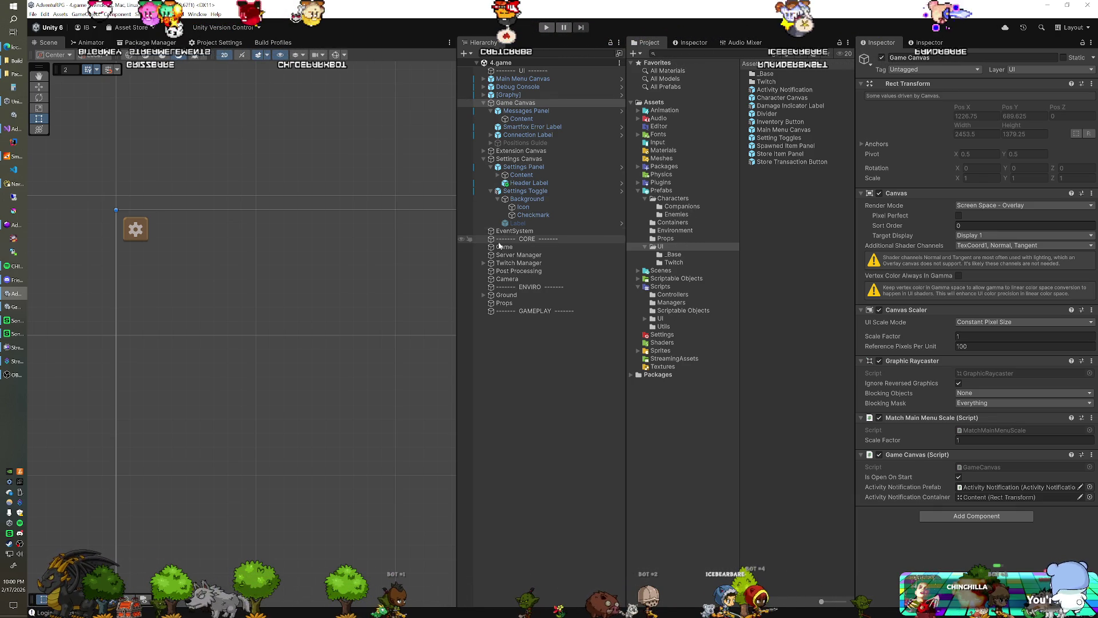
Select the Activity Notification prefab in Assets/Prefabs/UI and collapse its Inspector components
click(499, 279)
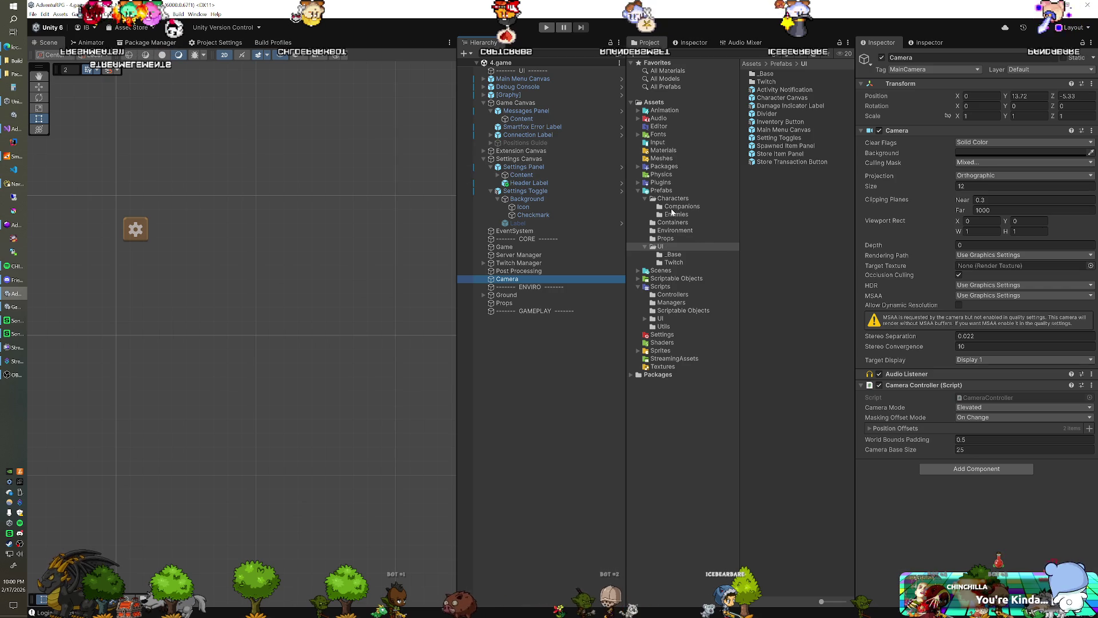
click(661, 319)
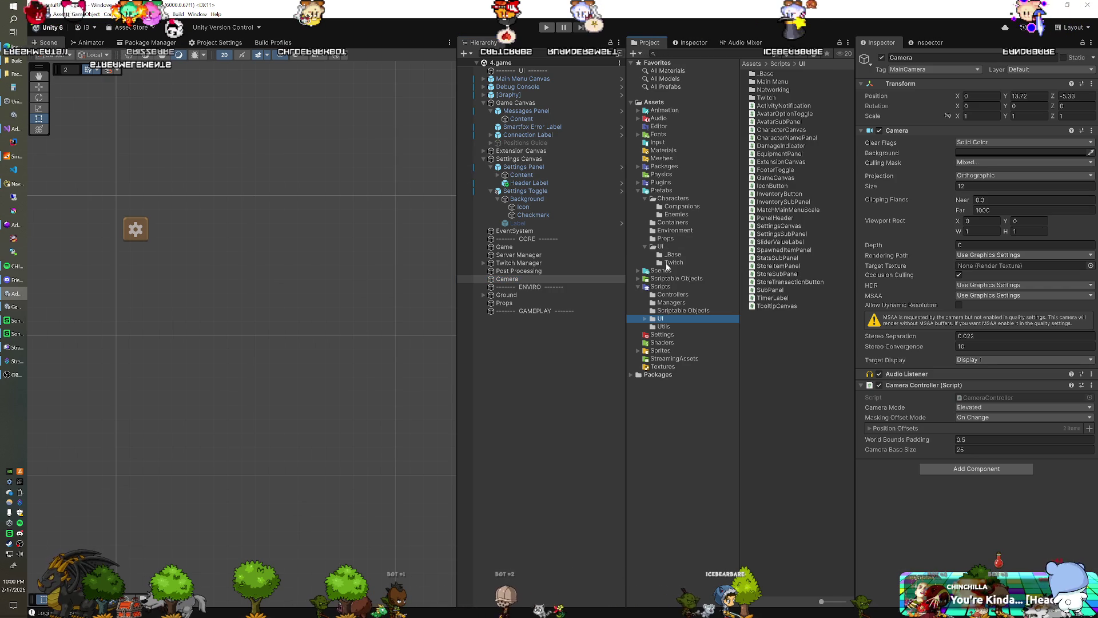
click(661, 246)
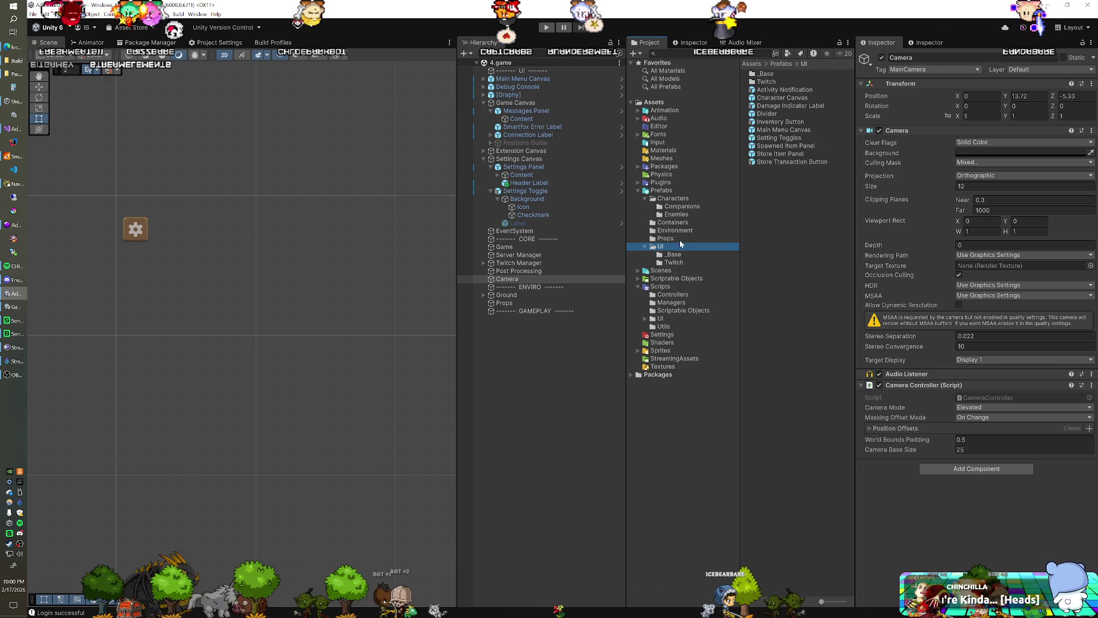
click(776, 91)
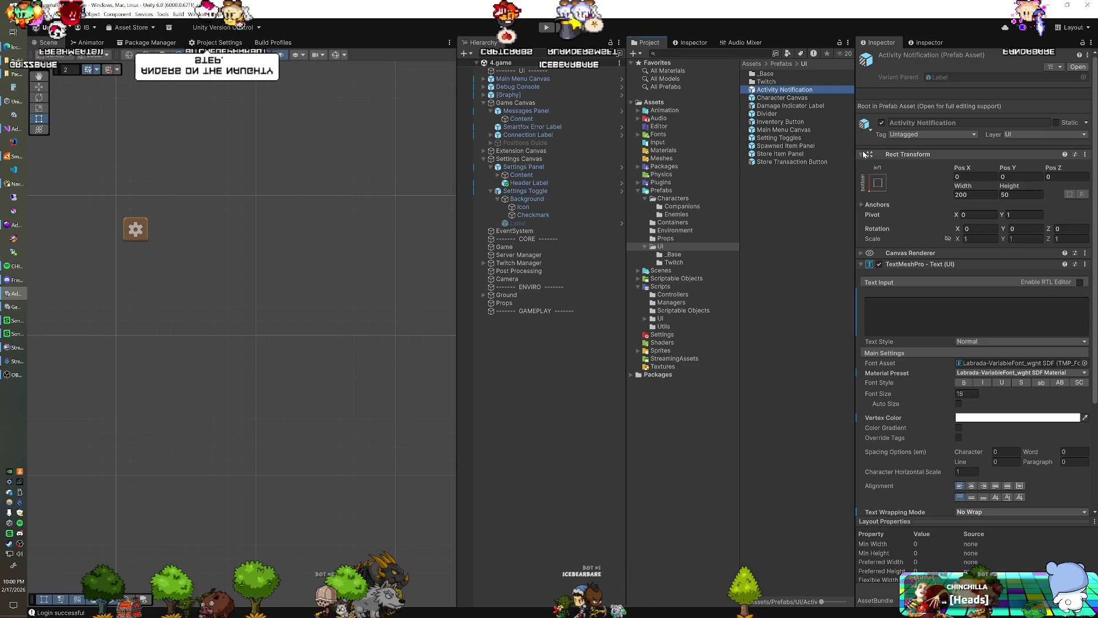
click(861, 154)
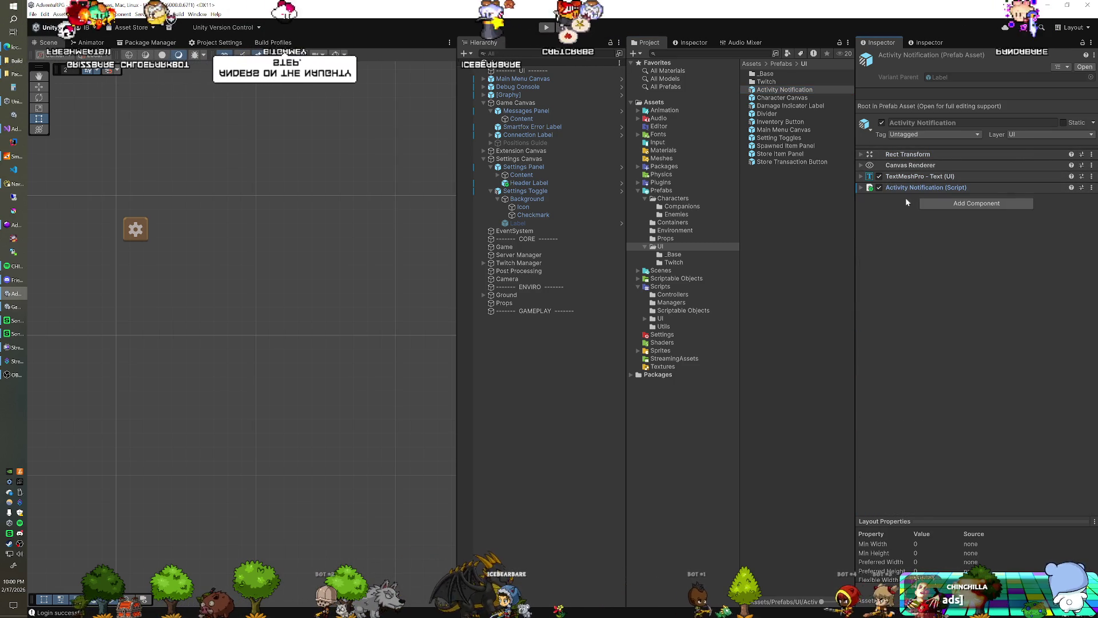
click(937, 203)
text(audio)
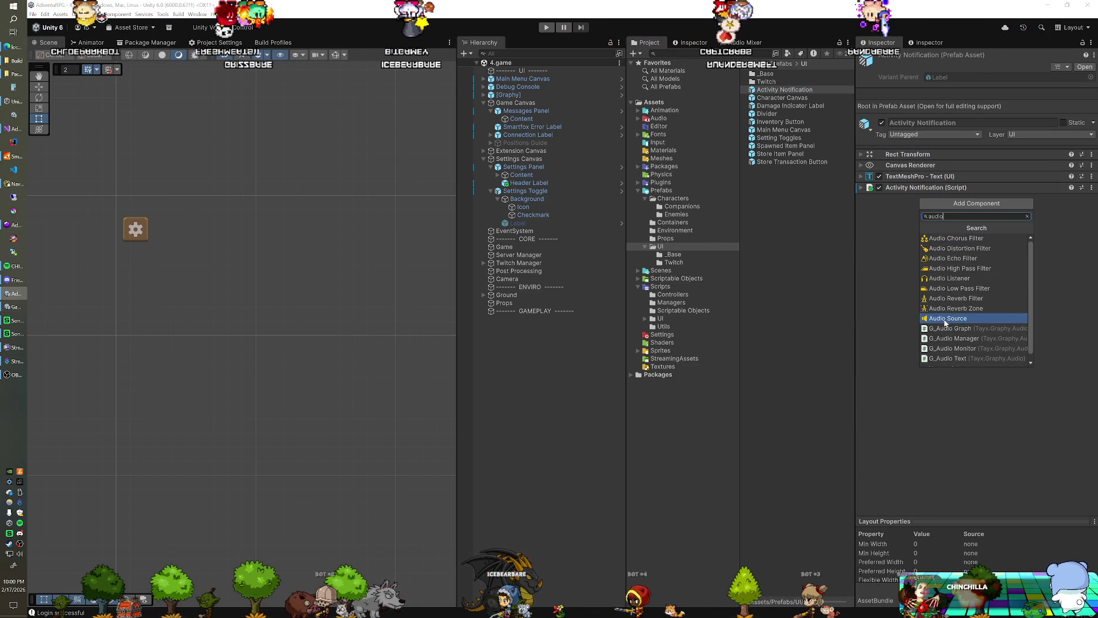
Add an Audio Source component to Activity Notification and review its 3D sound settings
click(944, 318)
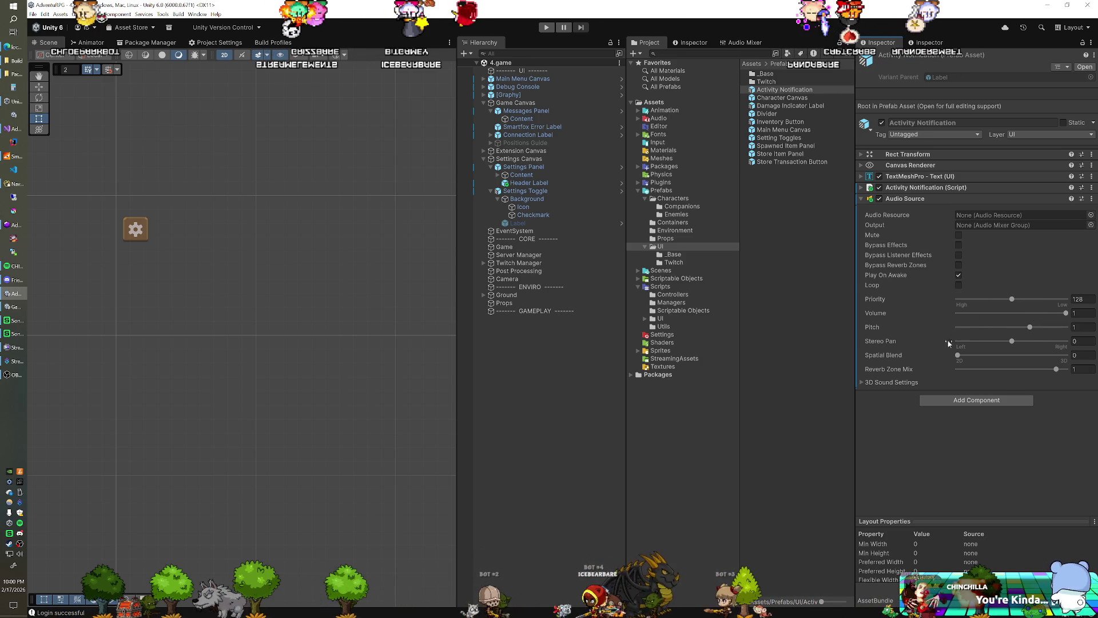
click(887, 383)
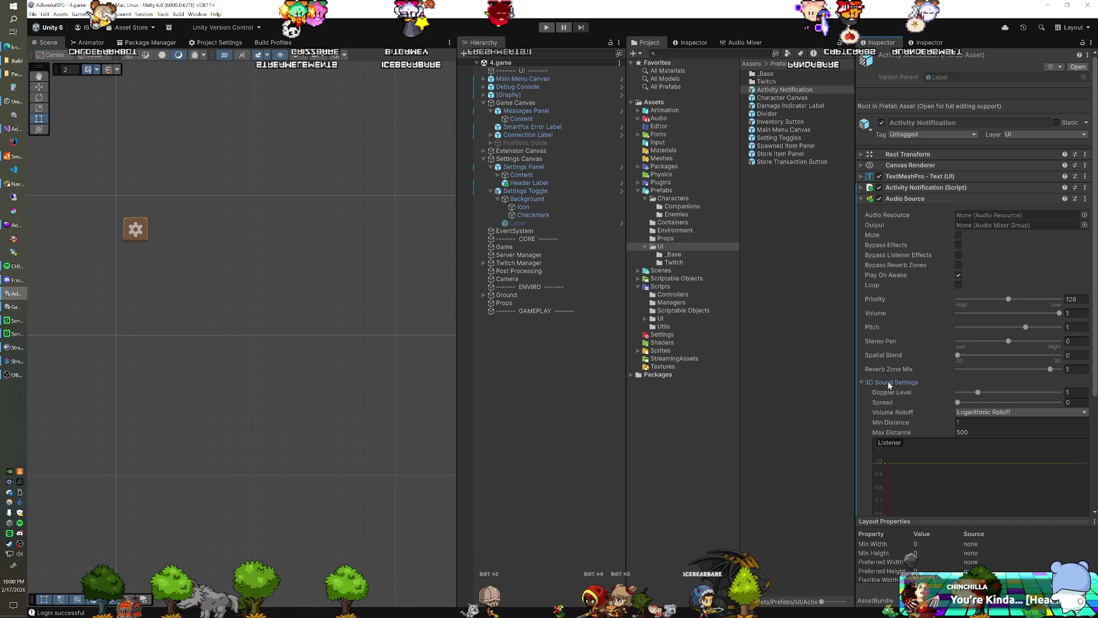
scroll(909, 369, down, 2)
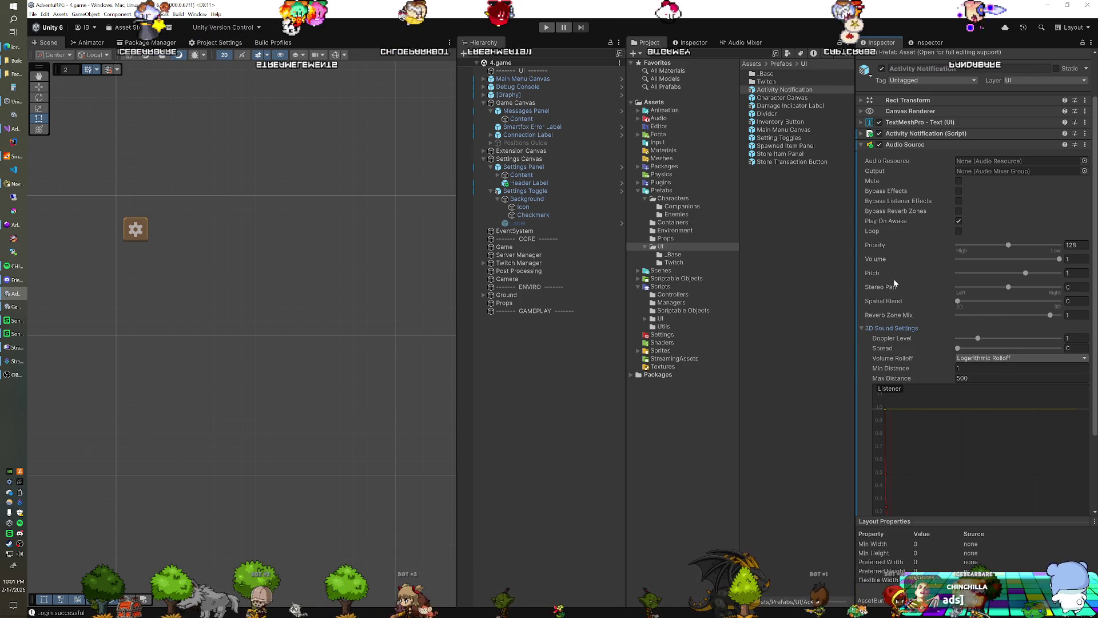
scroll(894, 276, up, 2)
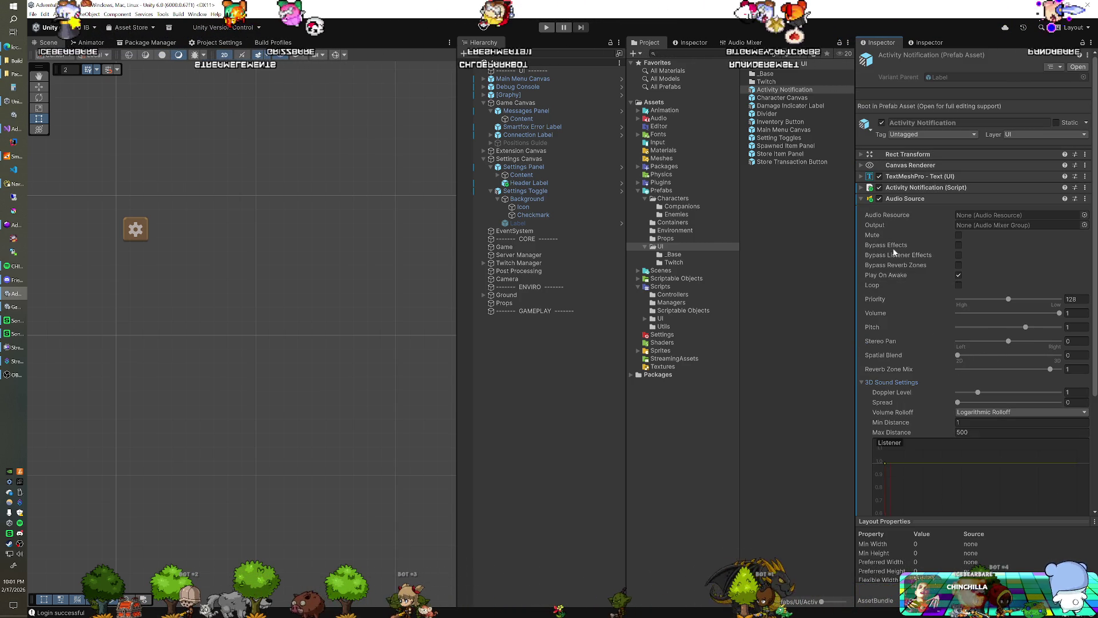
click(872, 382)
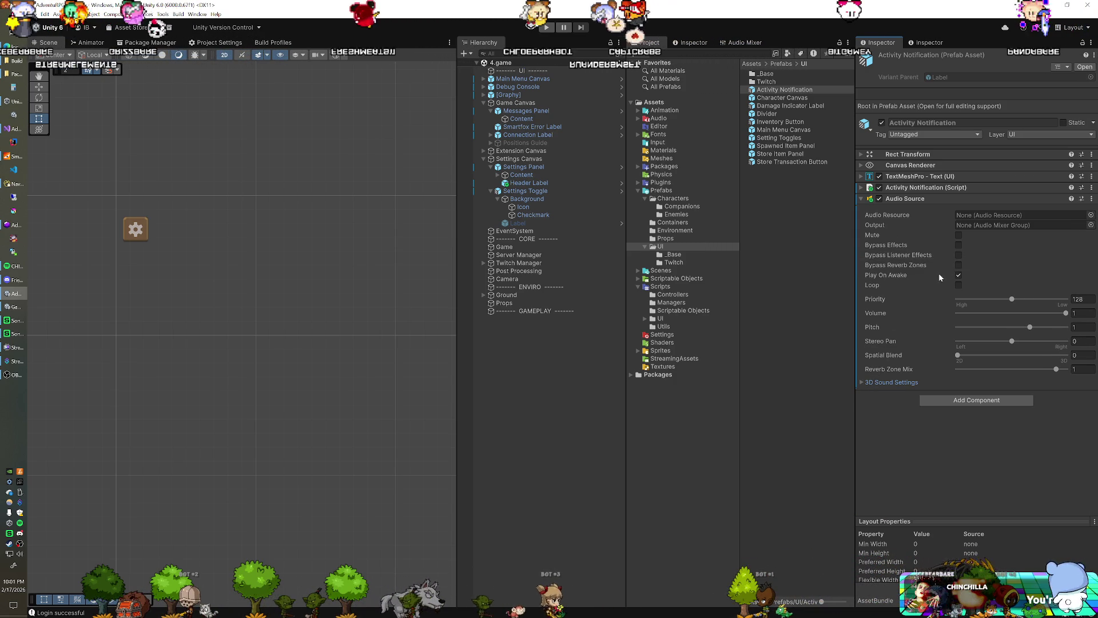
click(709, 53)
Find the Main Mixer via a 'mixer' search, then set the Audio Source Output to Effects
text(mixer)
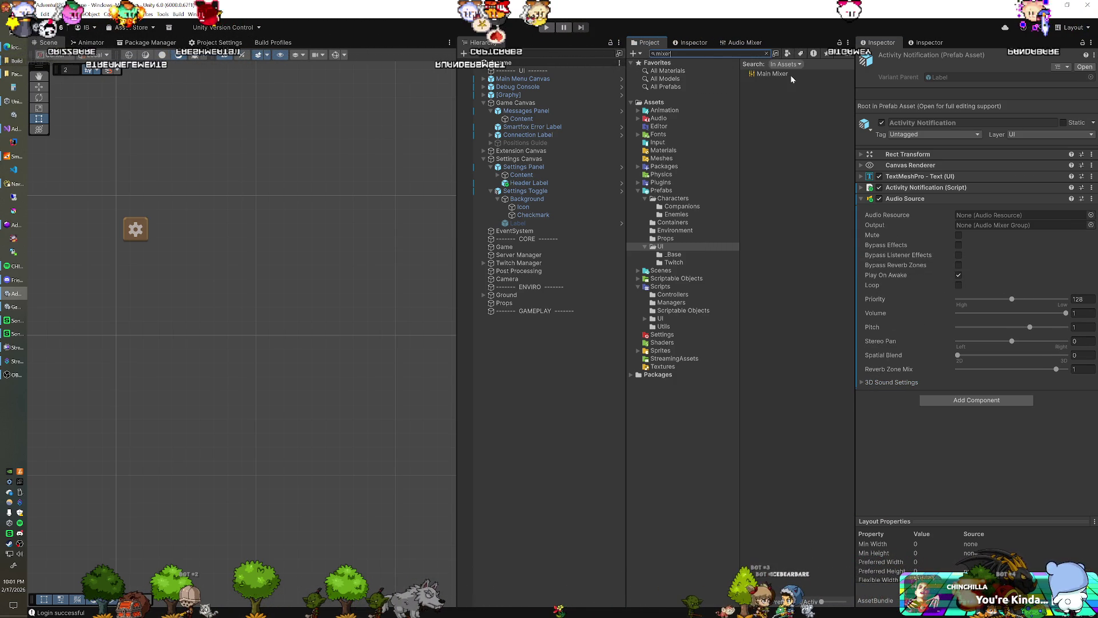
click(791, 75)
key(BackSpace)
key(BackSpace)
key(BackSpace)
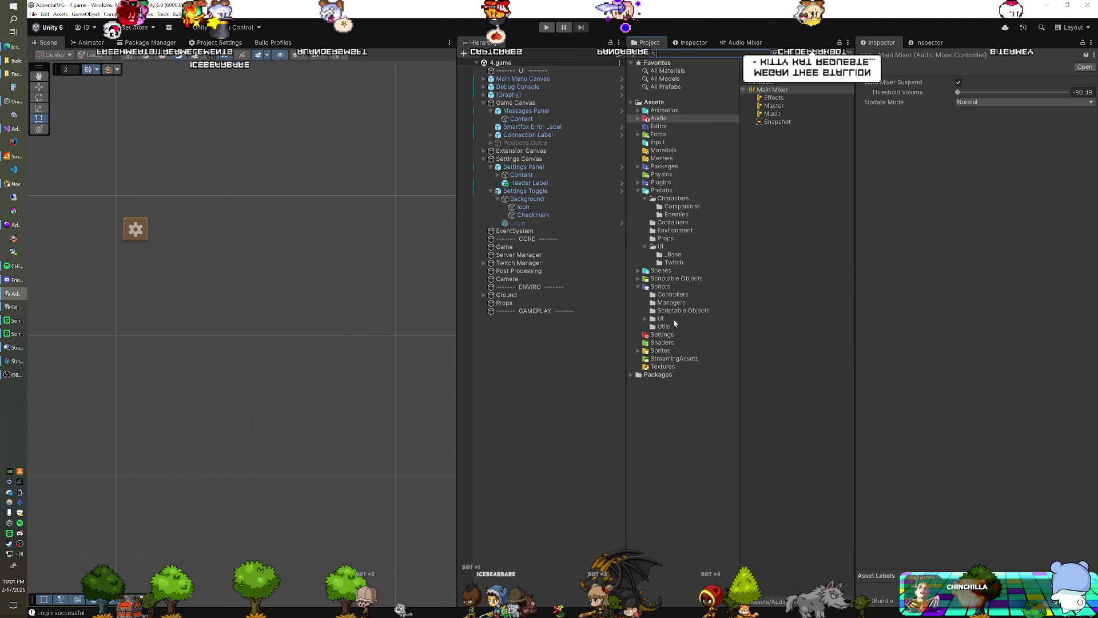
click(661, 247)
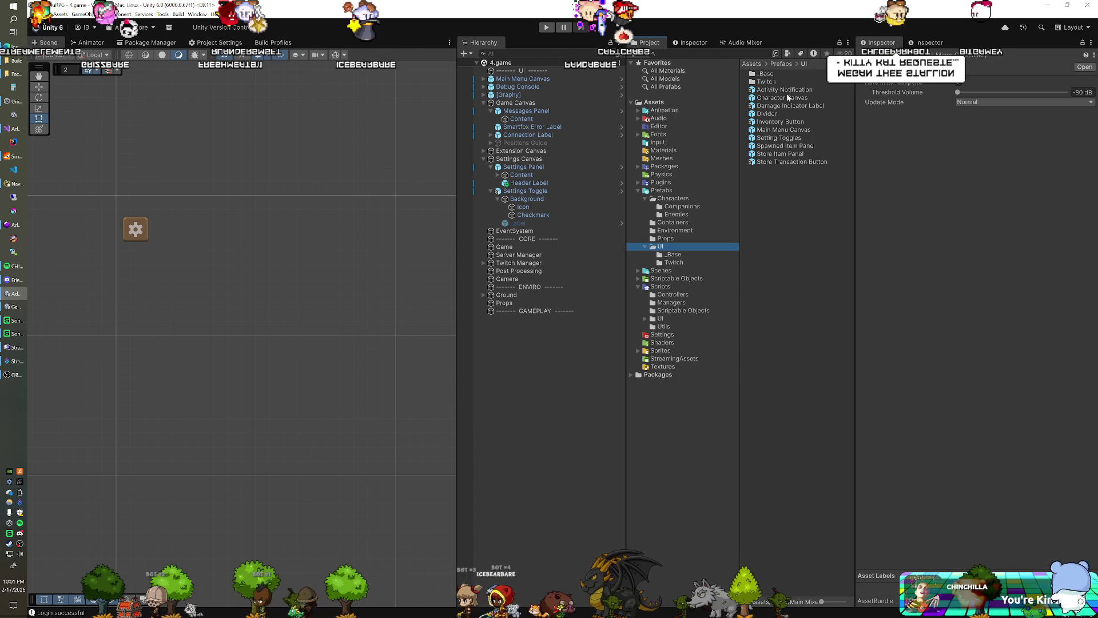
click(784, 90)
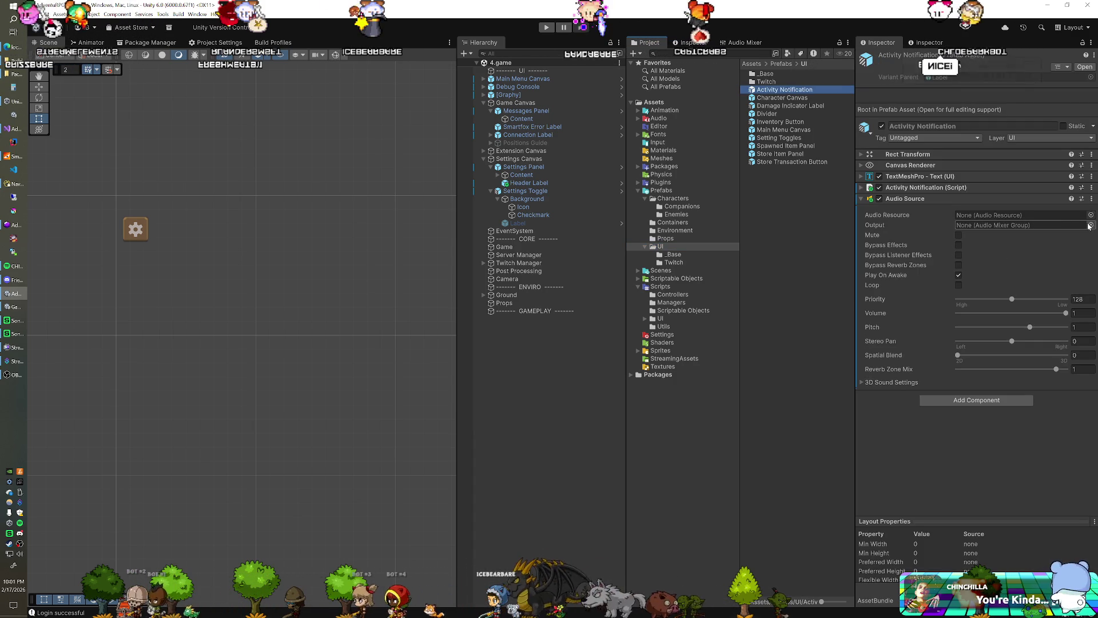
click(1091, 225)
click(873, 278)
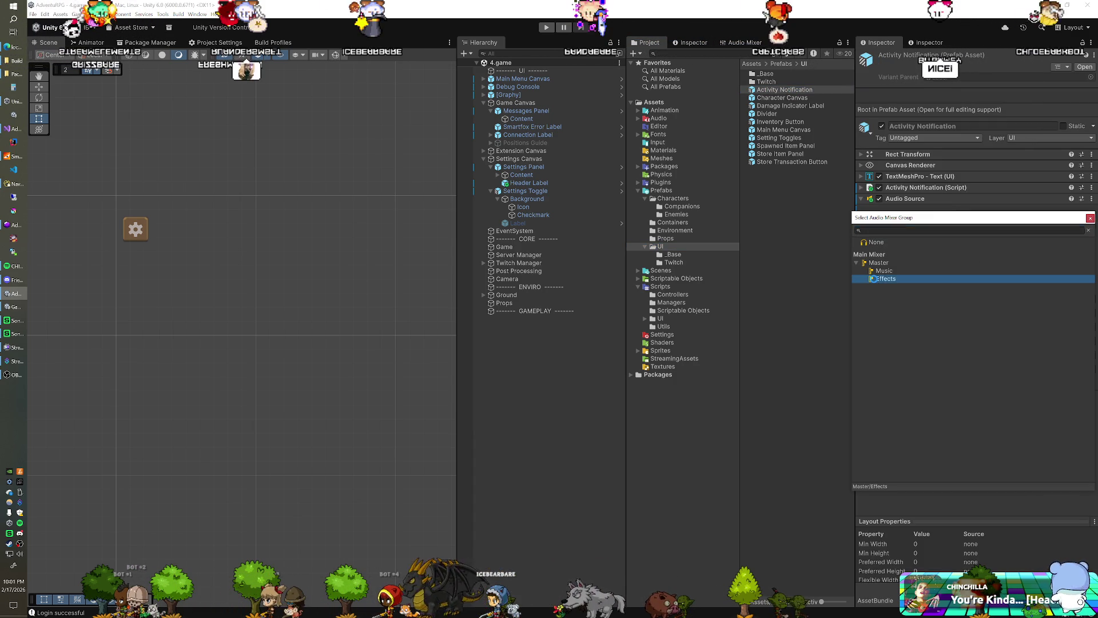
double_click(875, 280)
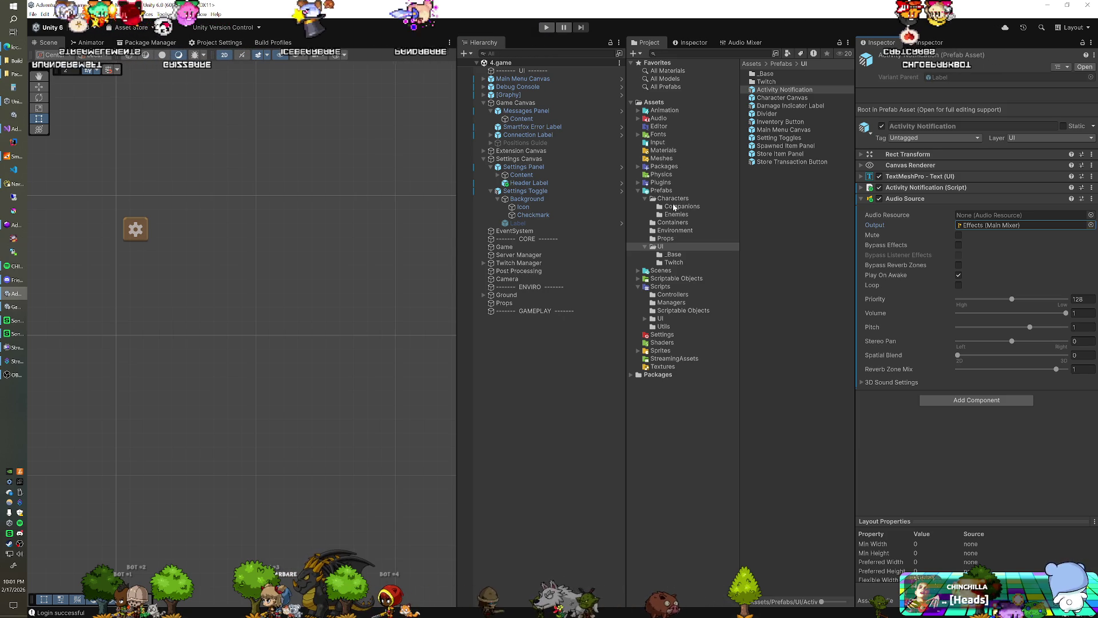
Expand Packages and open the UI & Item Sounds folder
click(638, 166)
click(653, 222)
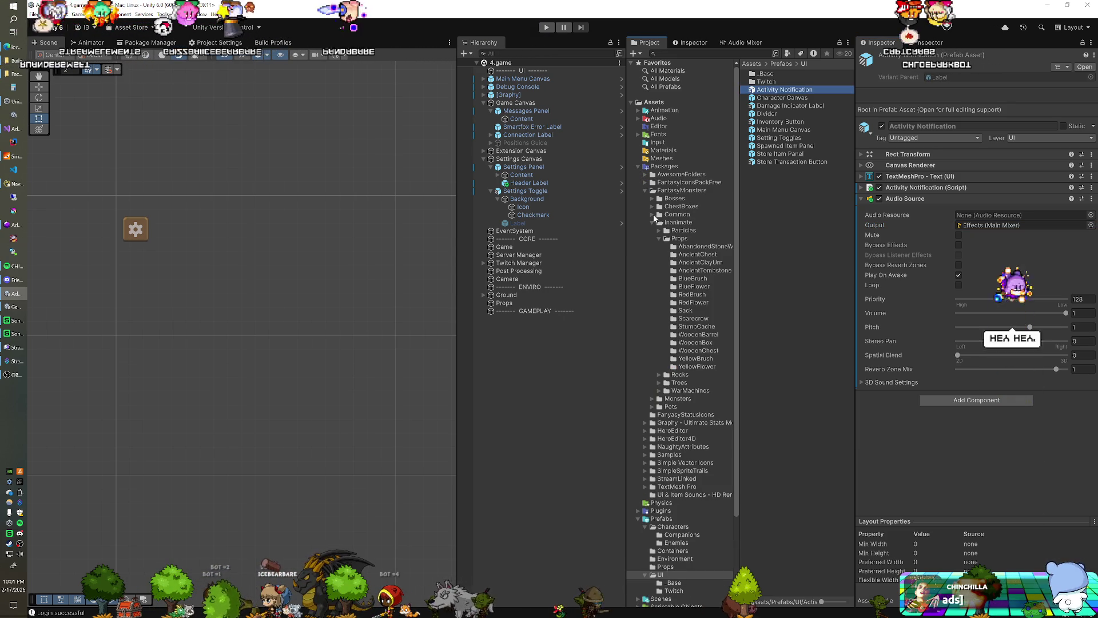
click(654, 223)
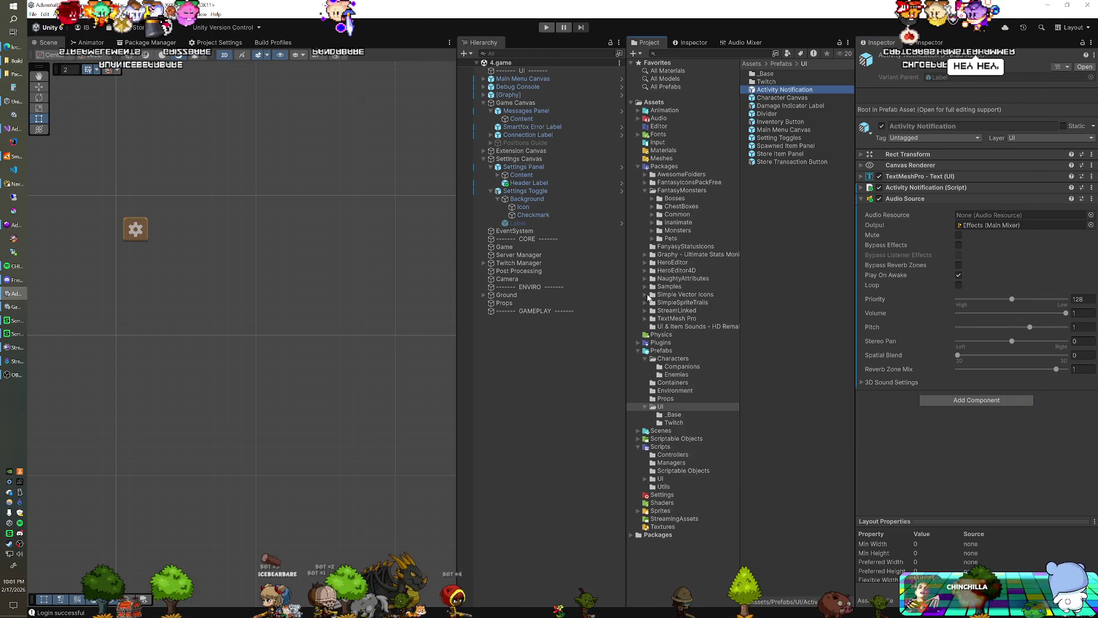
click(675, 326)
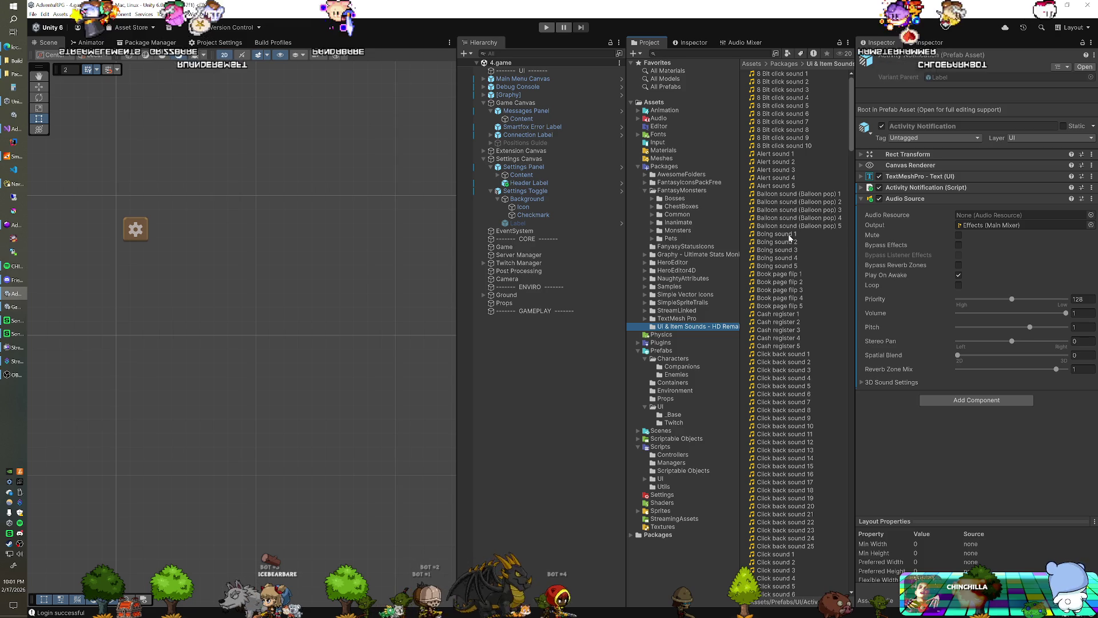
Preview Alert sound 3, Alert sound 4 and Notification sound 1 in the Inspector
click(778, 170)
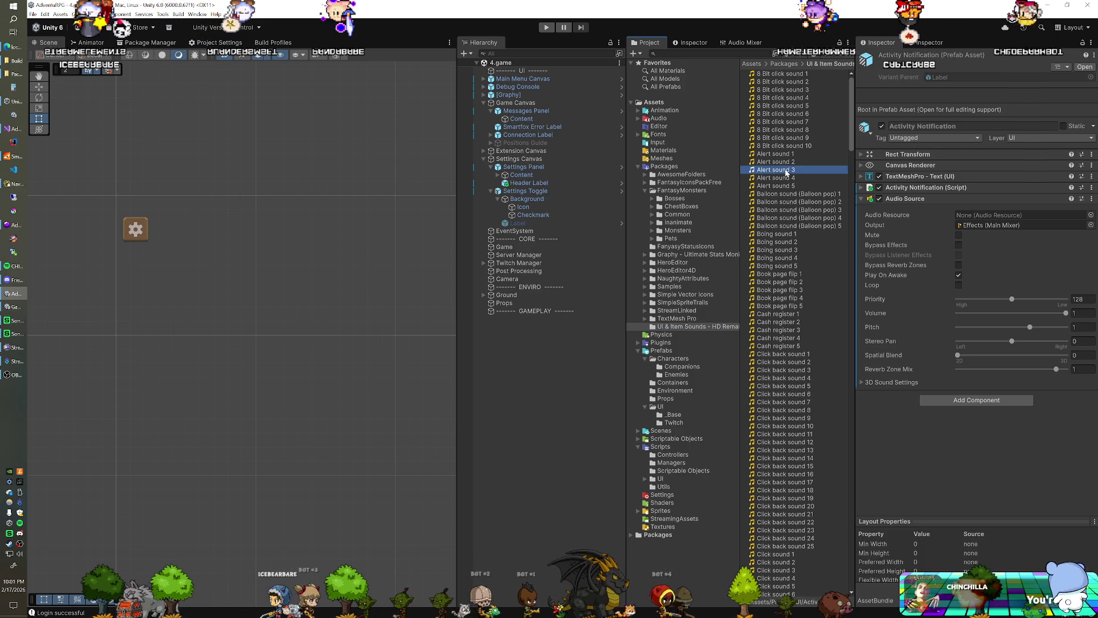
click(1055, 521)
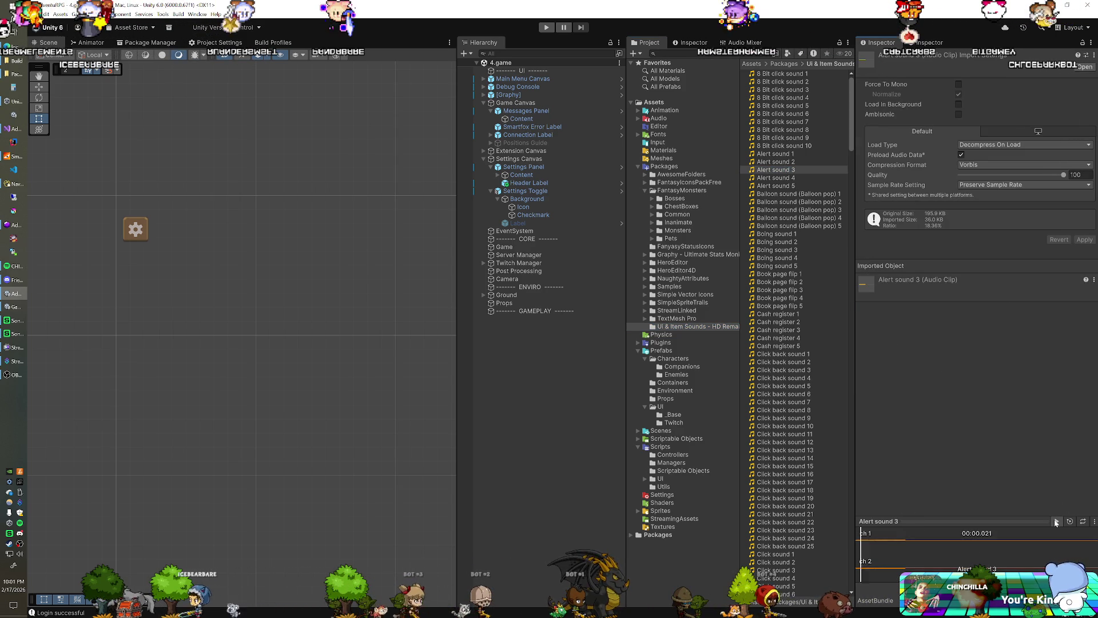
click(813, 179)
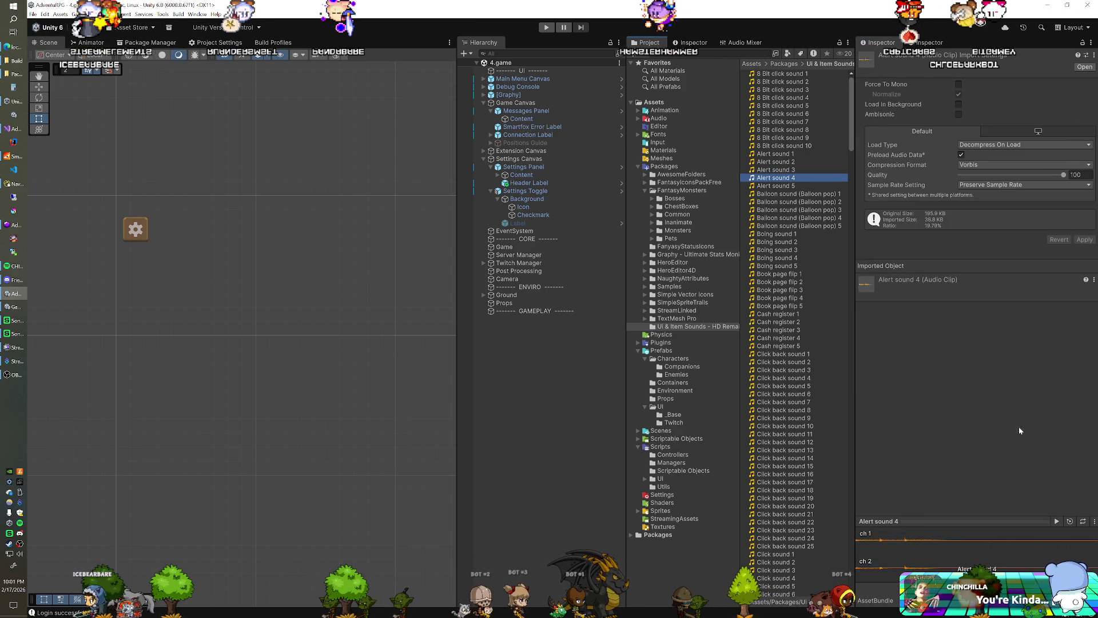
click(1058, 522)
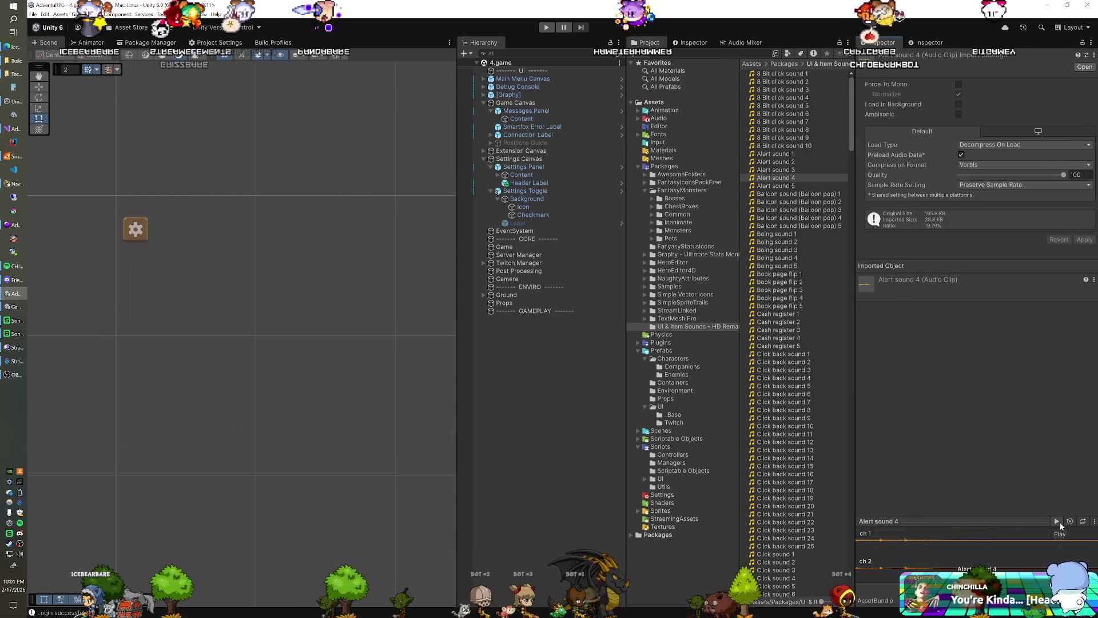
scroll(773, 266, down, 15)
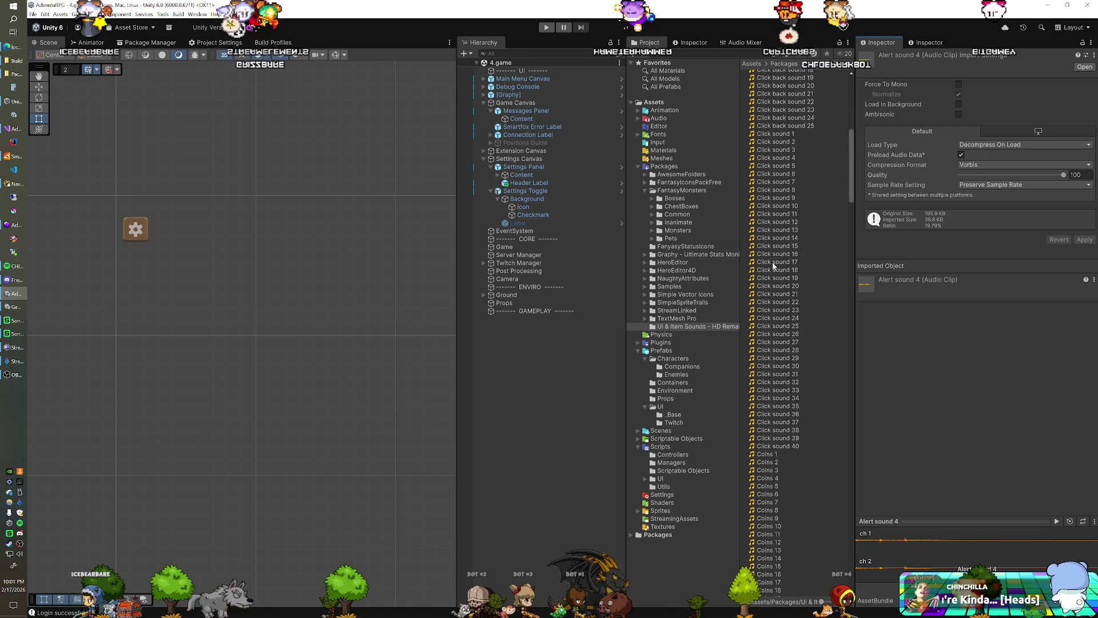
scroll(773, 264, down, 20)
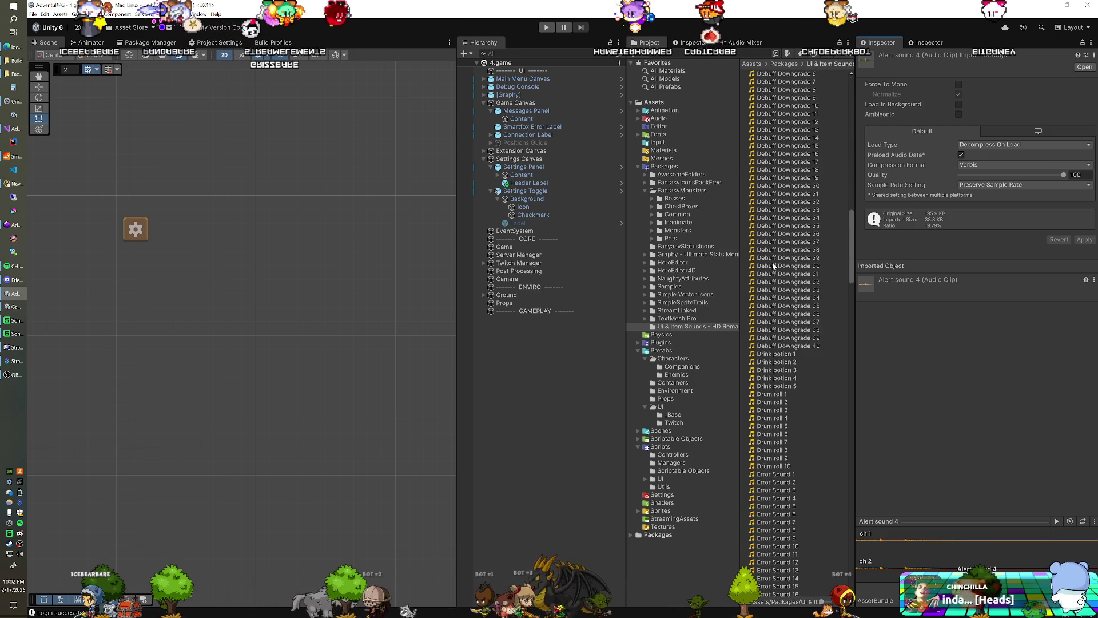
scroll(772, 262, down, 12)
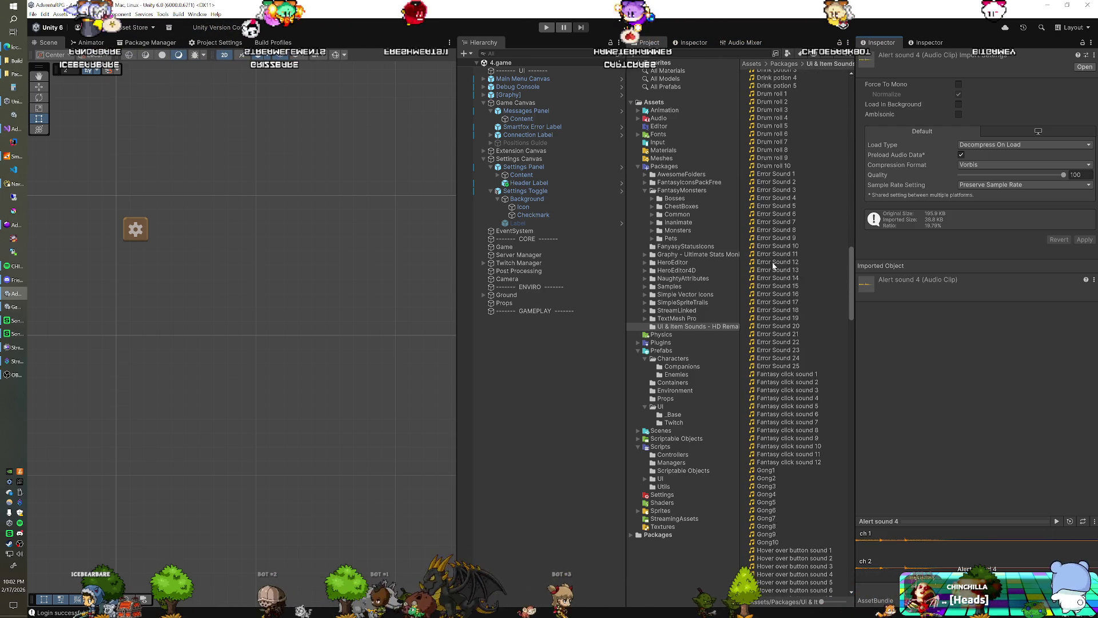
scroll(773, 266, down, 13)
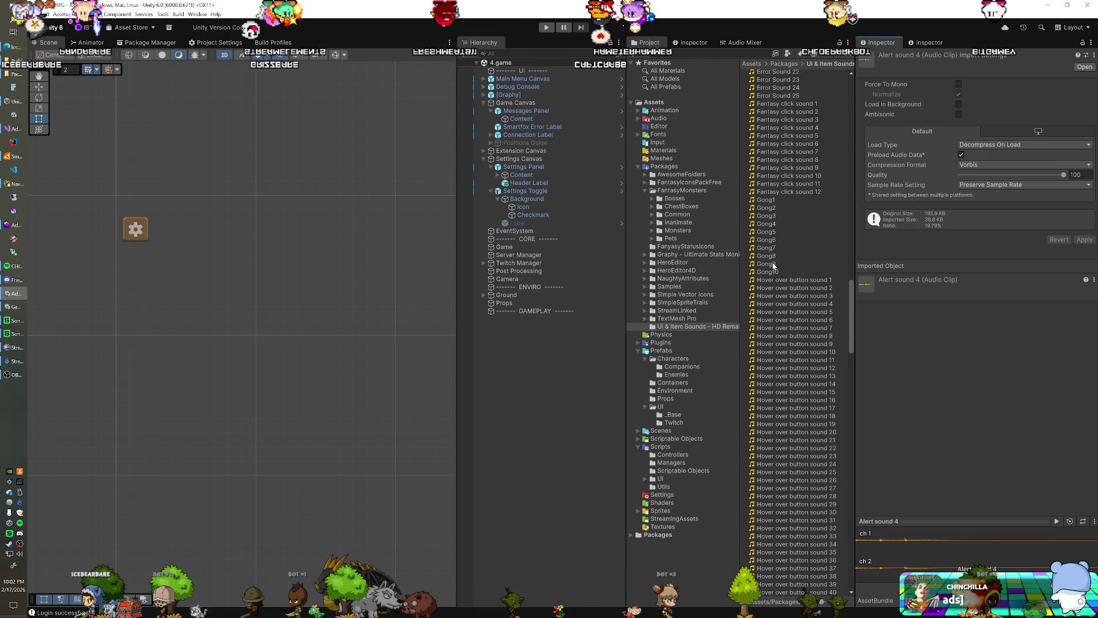
scroll(773, 265, down, 20)
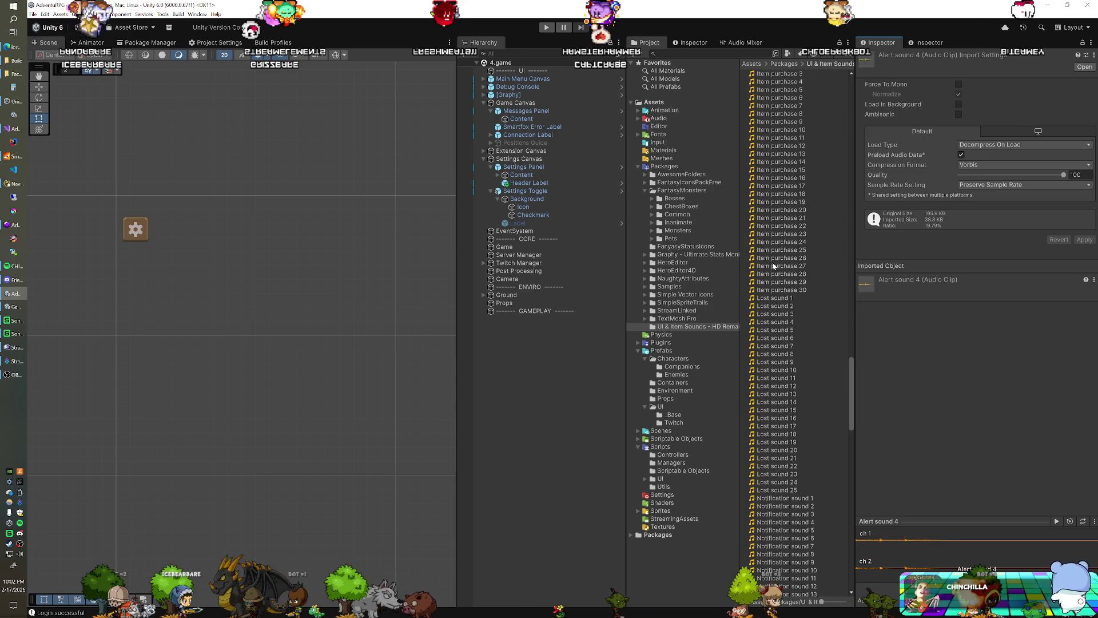
scroll(773, 264, down, 9)
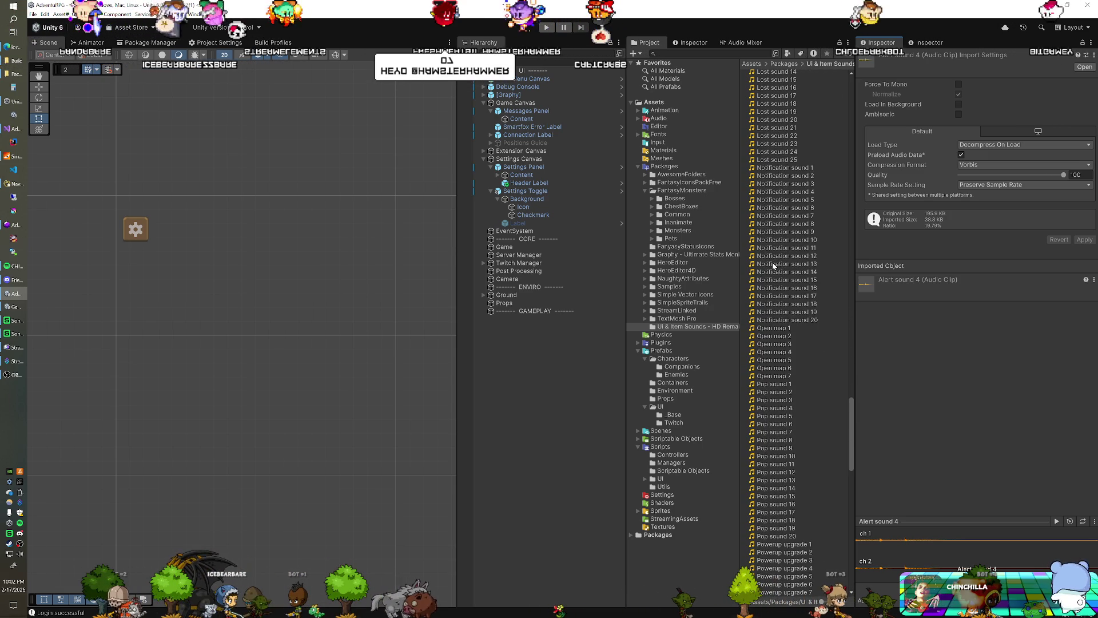
click(779, 168)
Preview Notification sounds 1, 10, 20, 18 and 16 in the Inspector's audio preview
click(1056, 521)
key(Down)
key(Down)
key(Down)
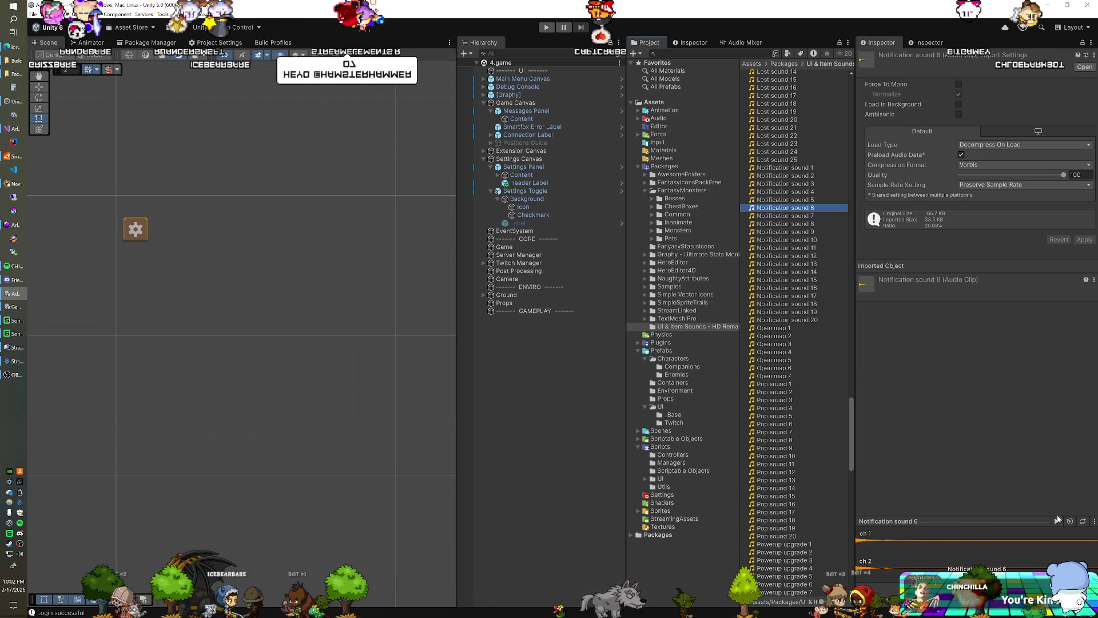
key(Down)
key(Down)
key(Down)
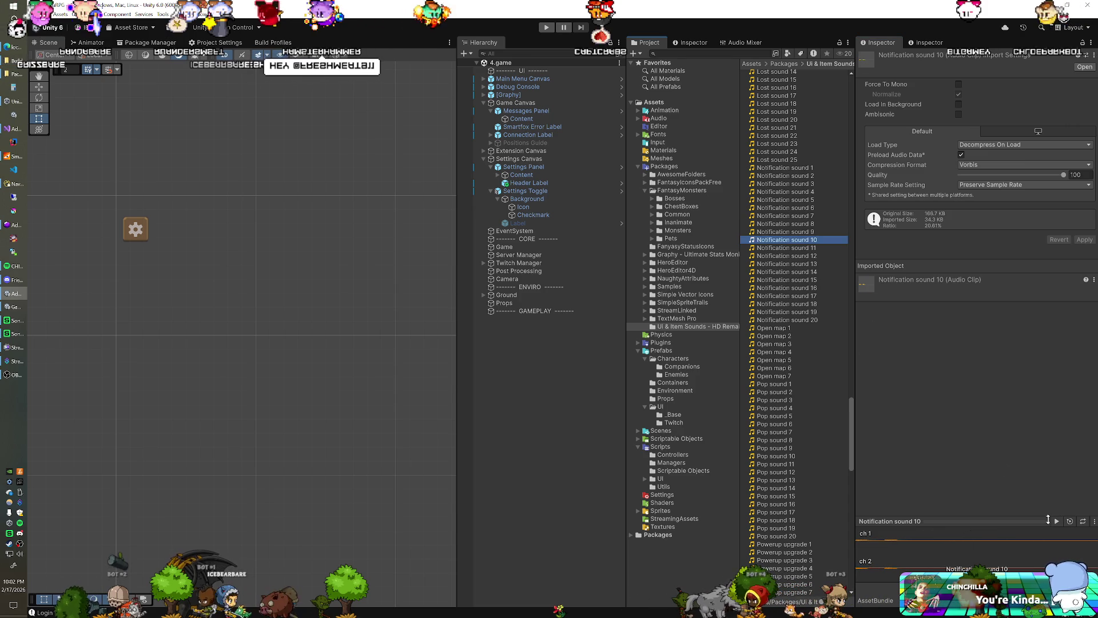
click(1056, 524)
click(806, 320)
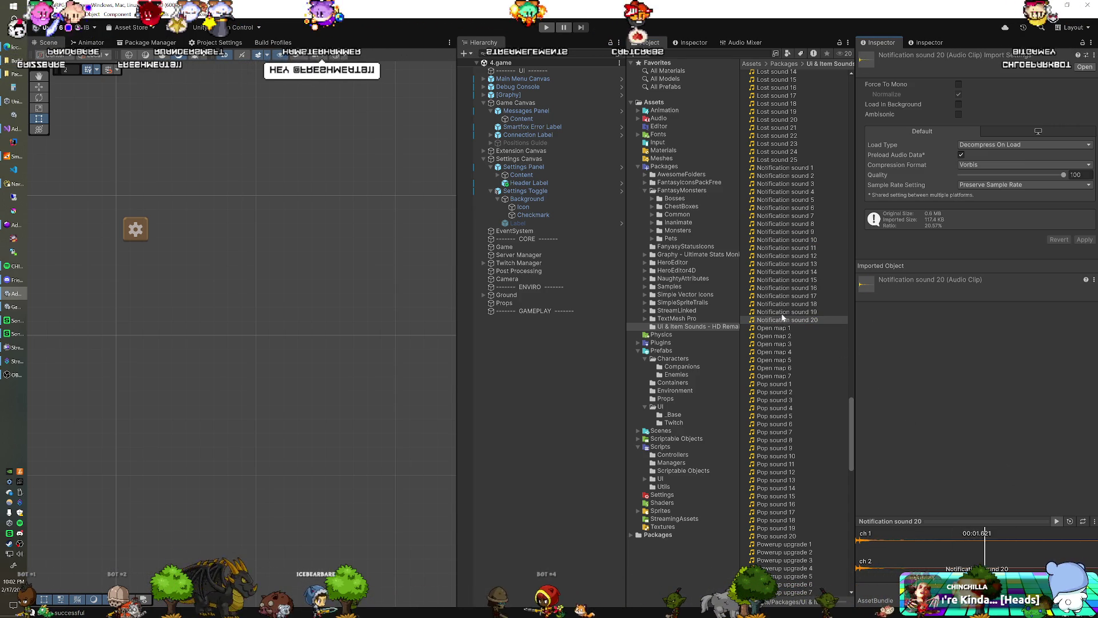
key(Up)
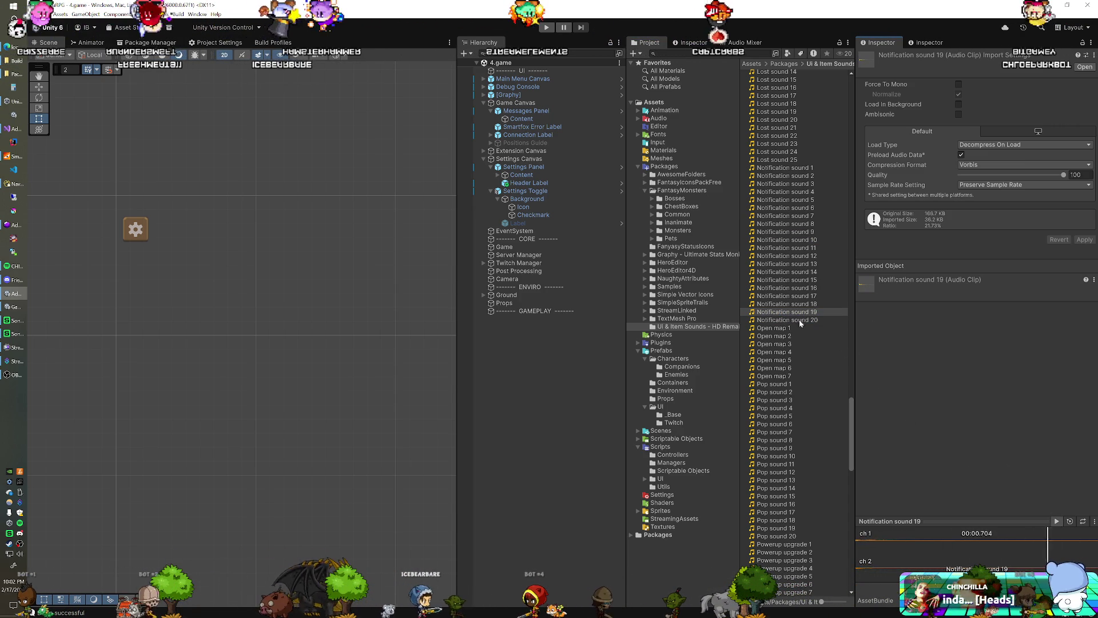
click(795, 306)
click(1057, 521)
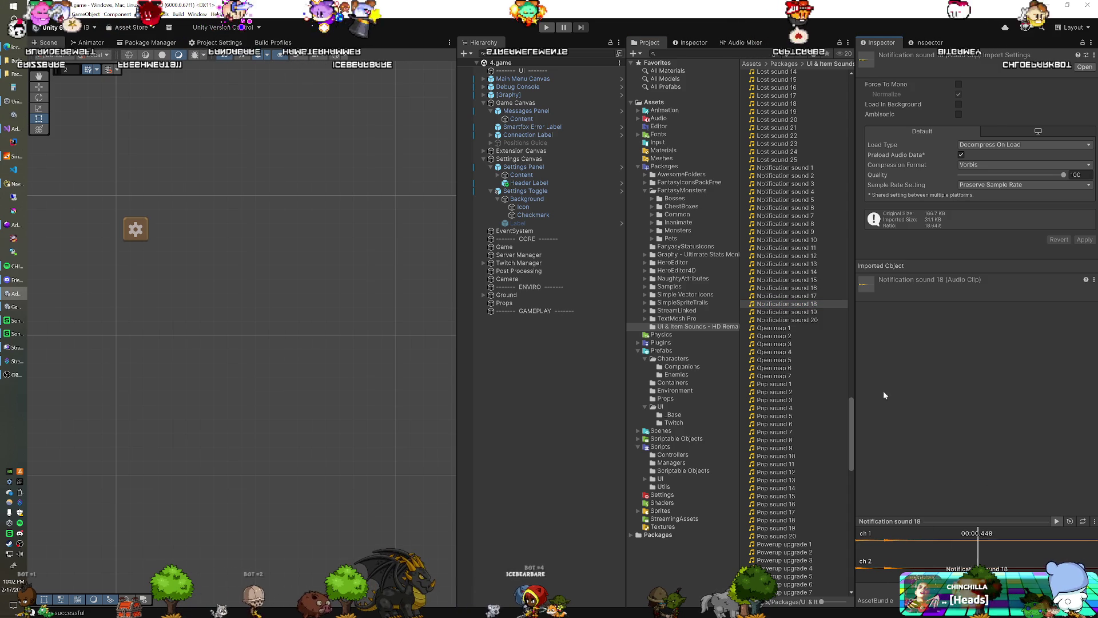
click(795, 296)
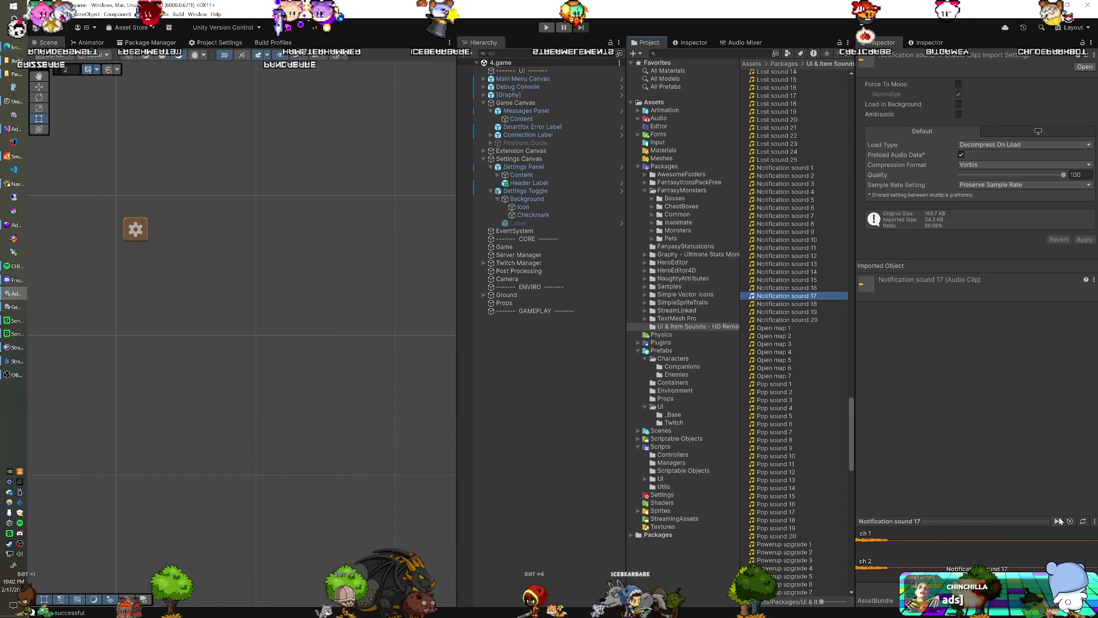
key(Up)
click(1056, 521)
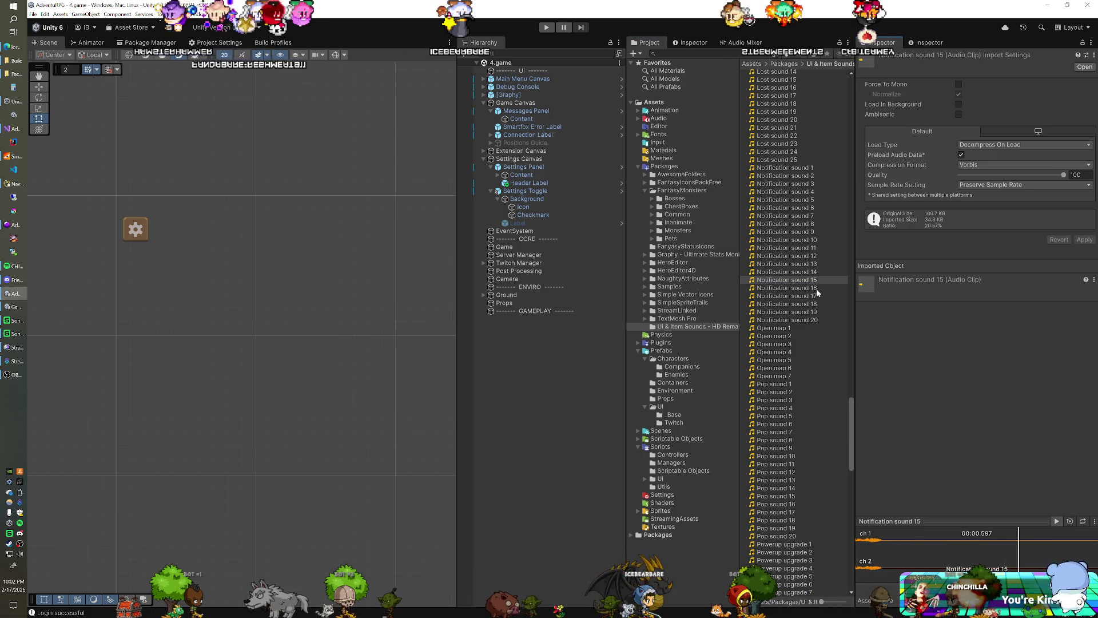
Audition Notification sounds 14 down through 5, playing each one's preview
click(801, 271)
click(1057, 521)
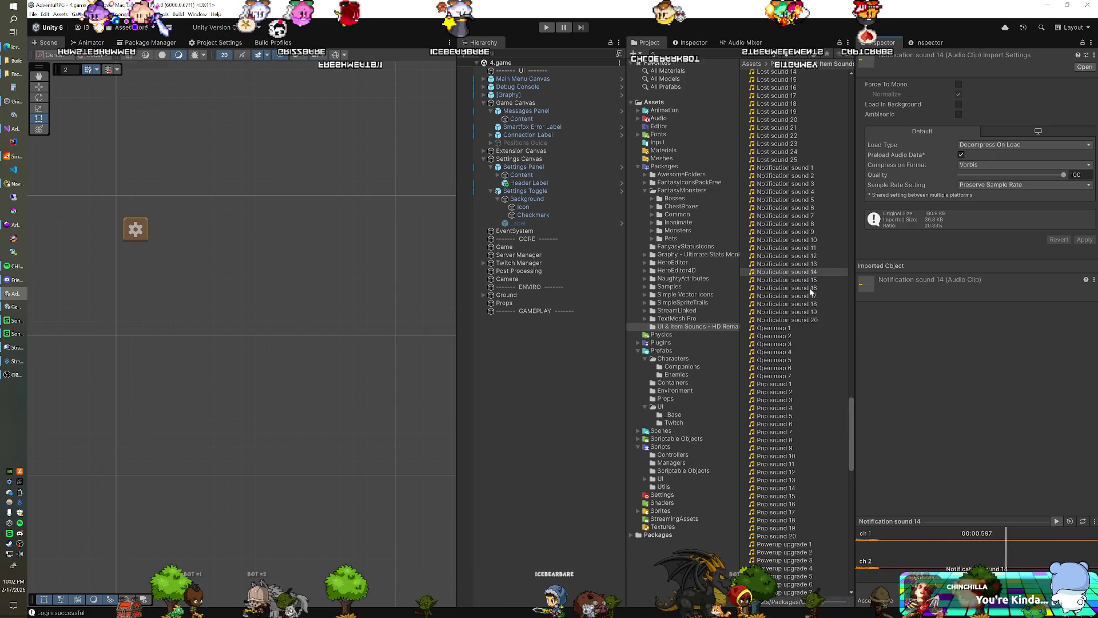
click(801, 265)
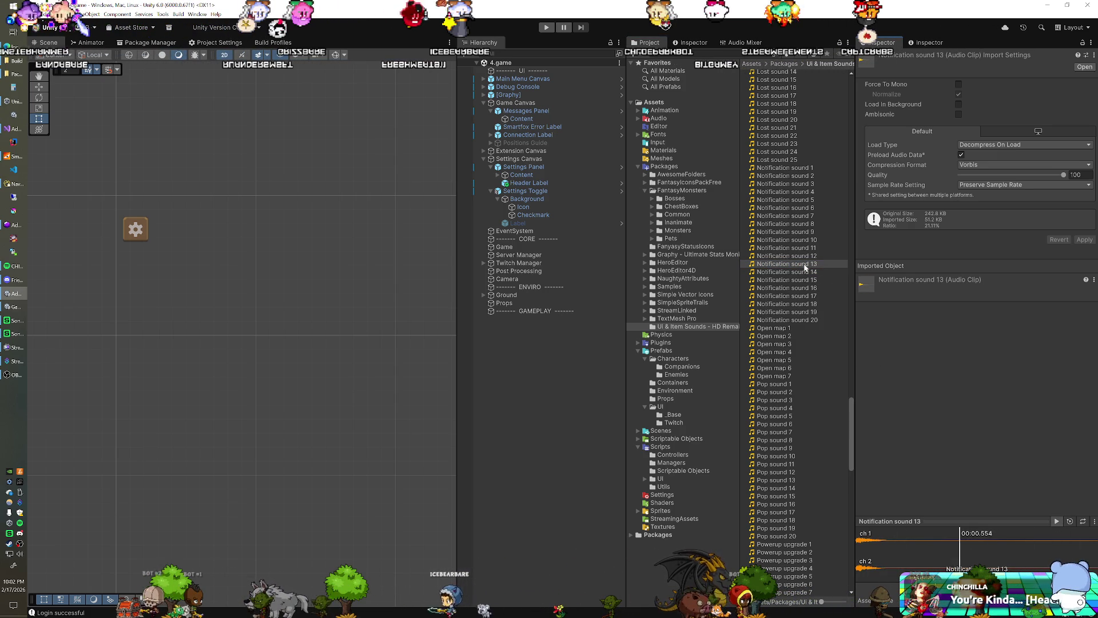
key(Up)
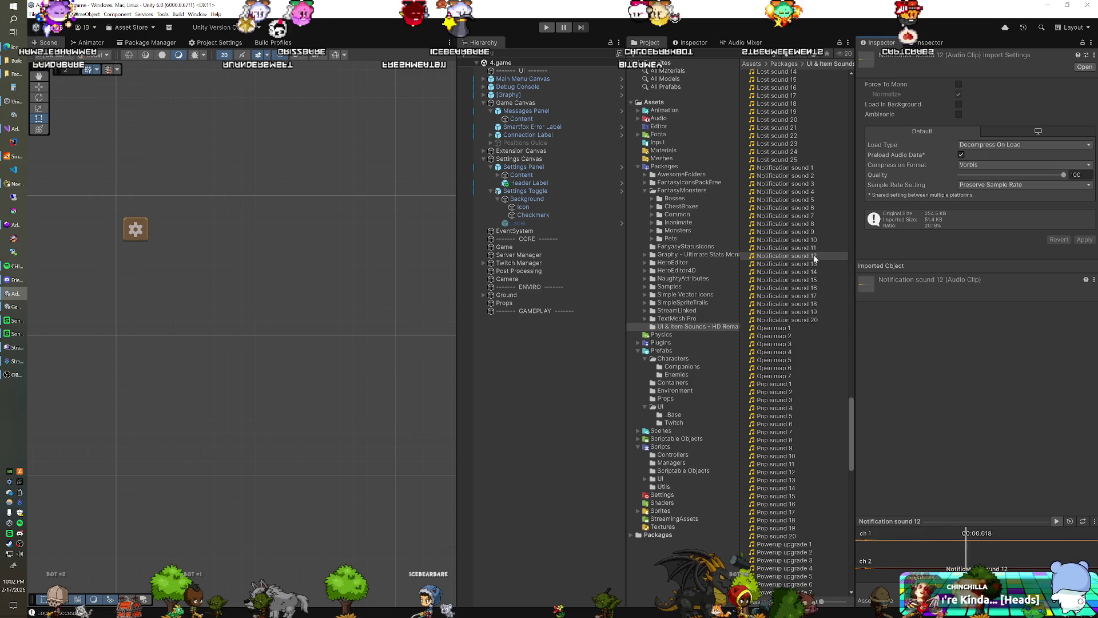
key(Up)
click(1057, 521)
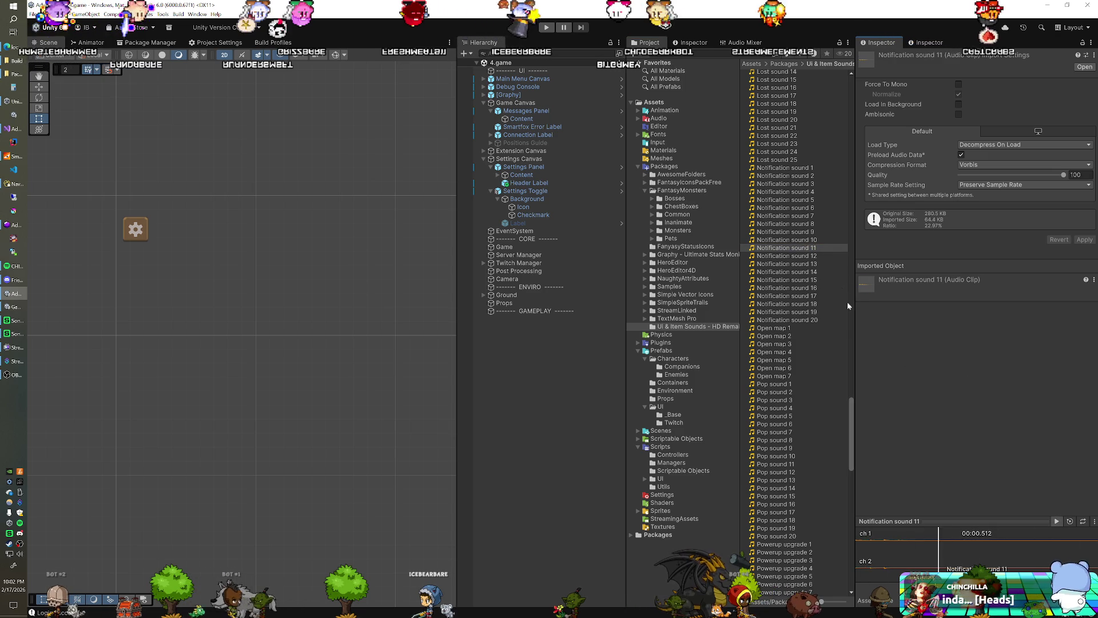
click(809, 241)
click(1057, 521)
key(Up)
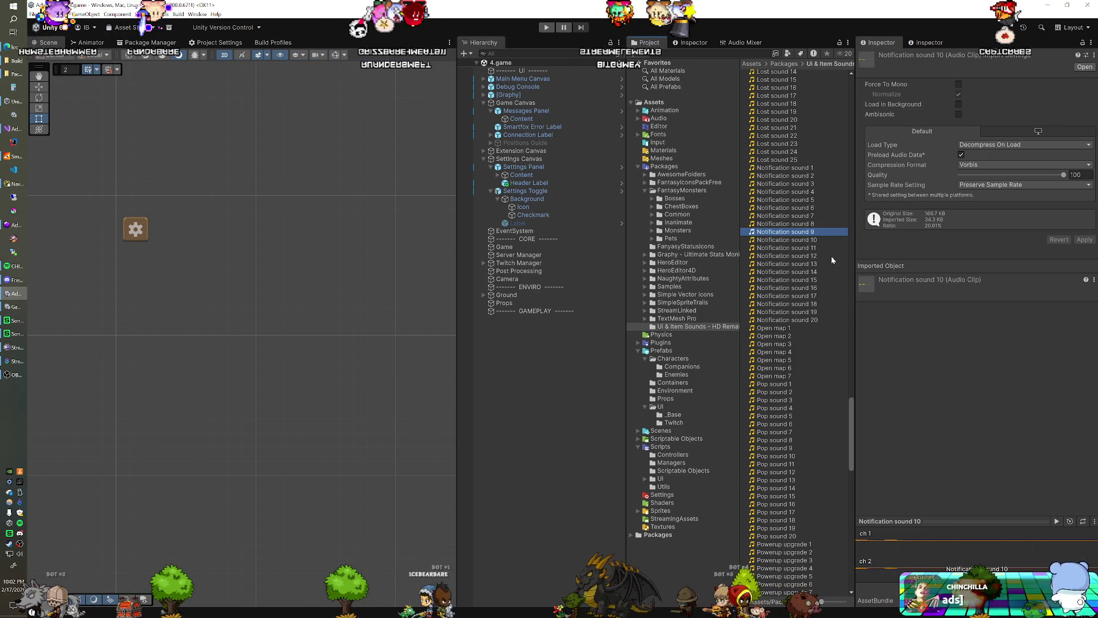
click(1057, 520)
key(Up)
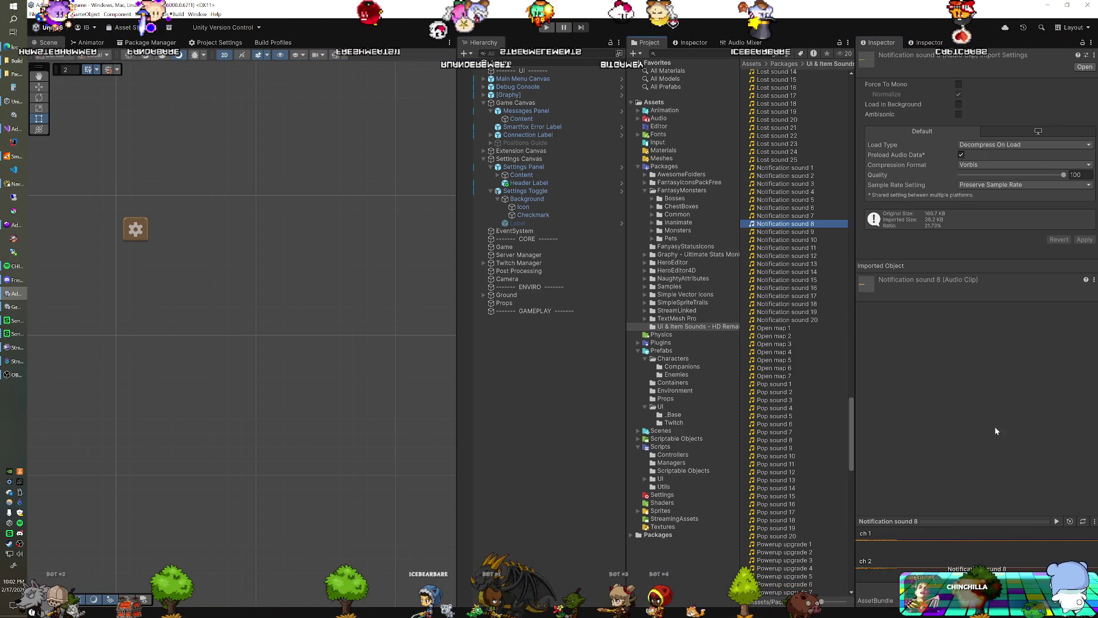
click(1058, 521)
click(812, 215)
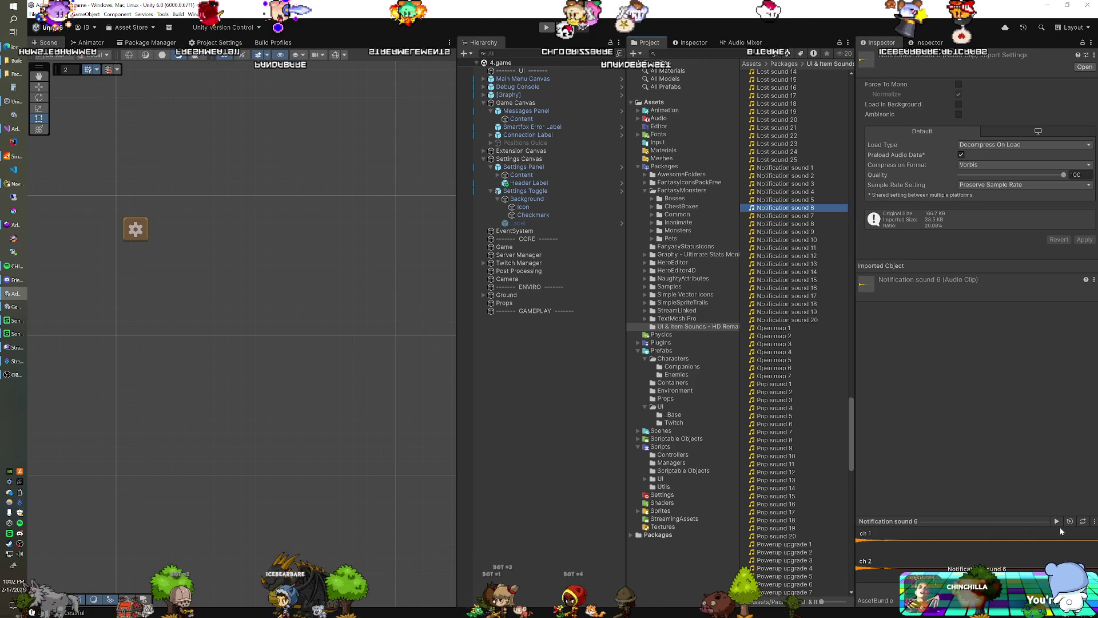
click(793, 209)
key(Up)
click(1057, 521)
key(Up)
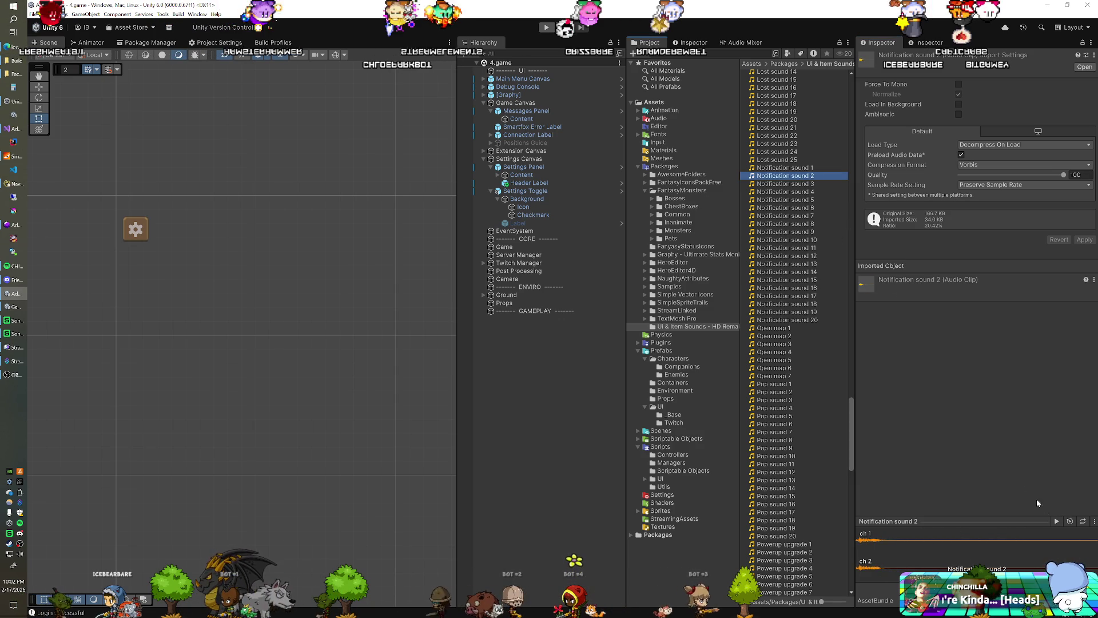
Audition Powerup upgrade sounds 1, 13, 18, 20, 21, 26 and 36–39
scroll(814, 368, down, 10)
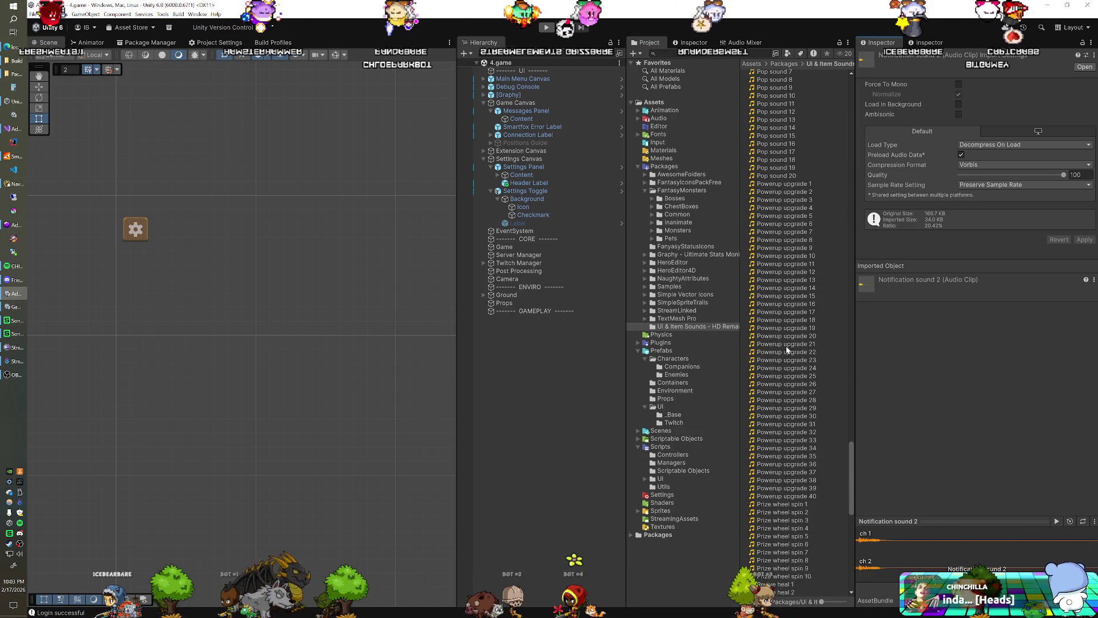
click(789, 153)
click(1057, 521)
click(801, 250)
click(812, 313)
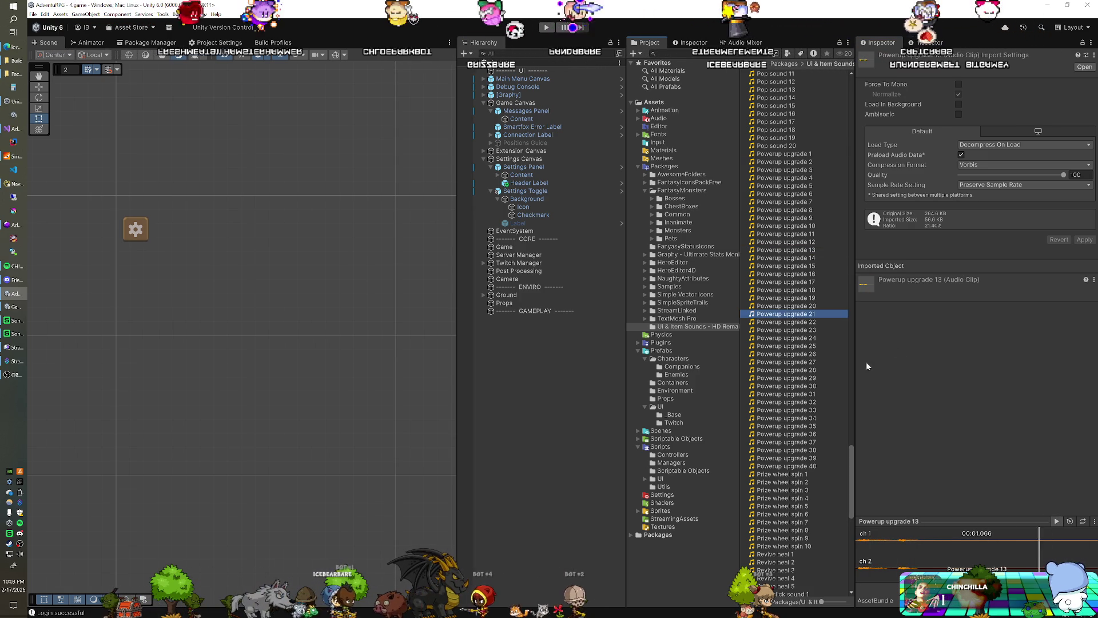
click(812, 354)
click(1053, 521)
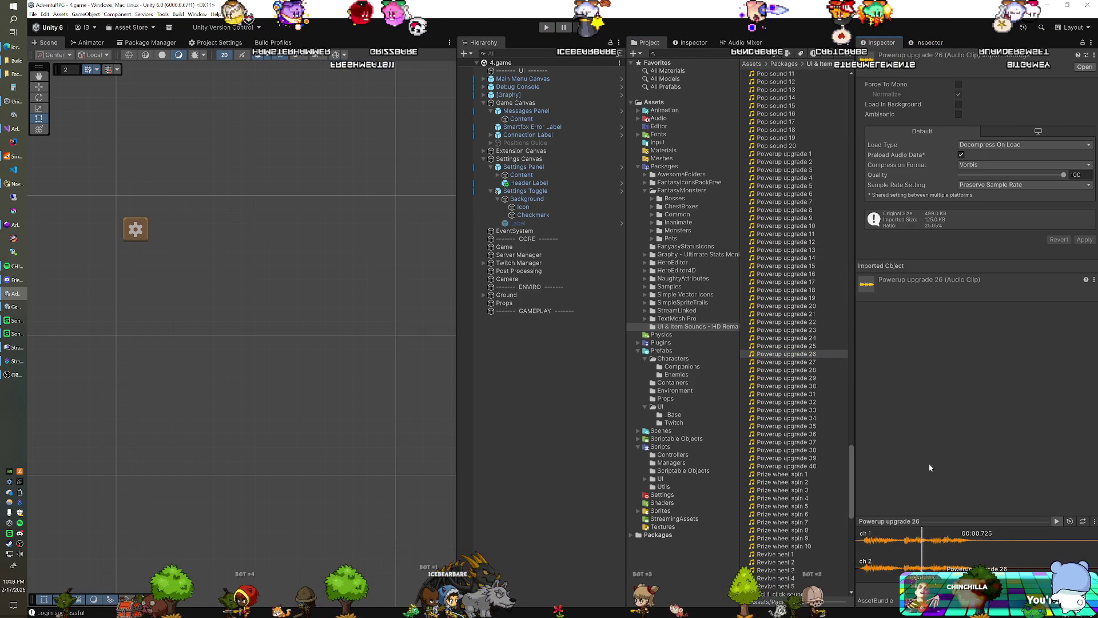
click(801, 289)
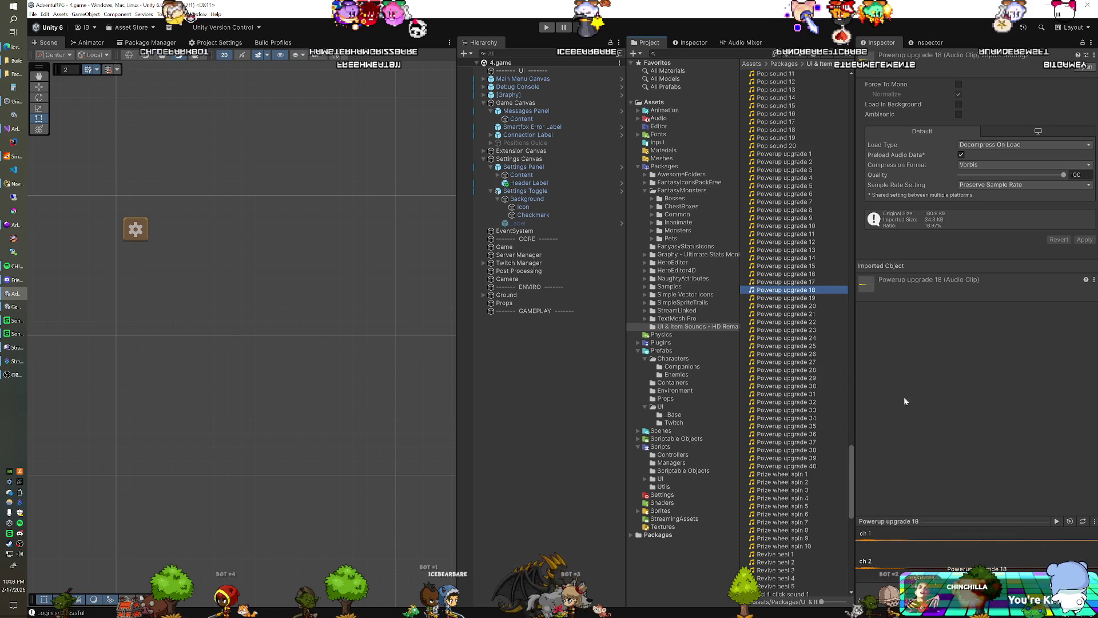
click(1055, 521)
click(798, 313)
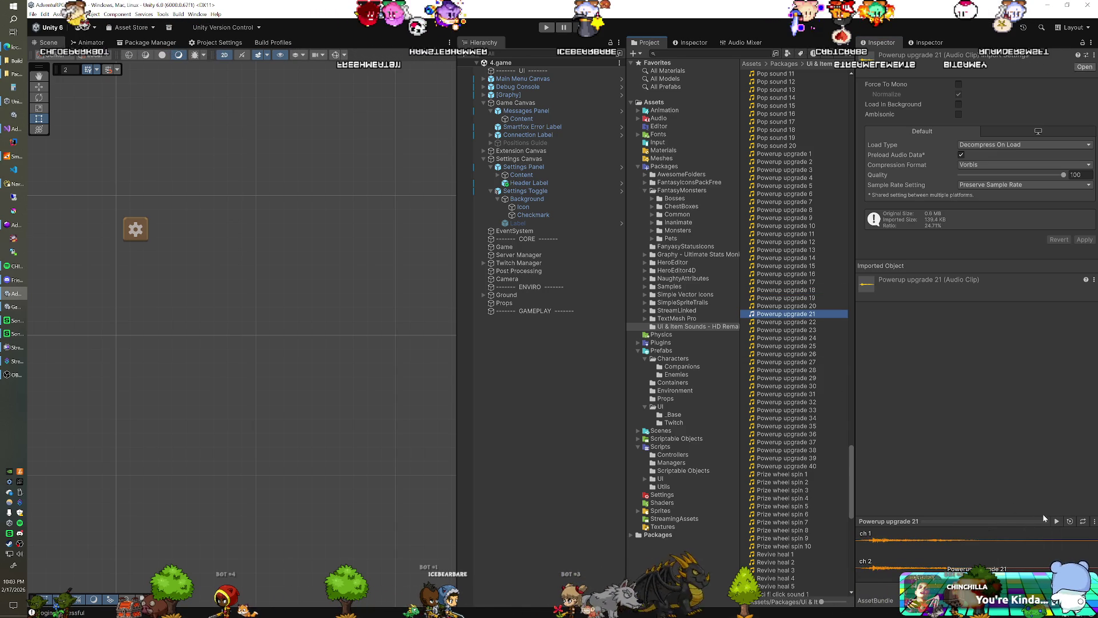
click(1056, 521)
click(815, 306)
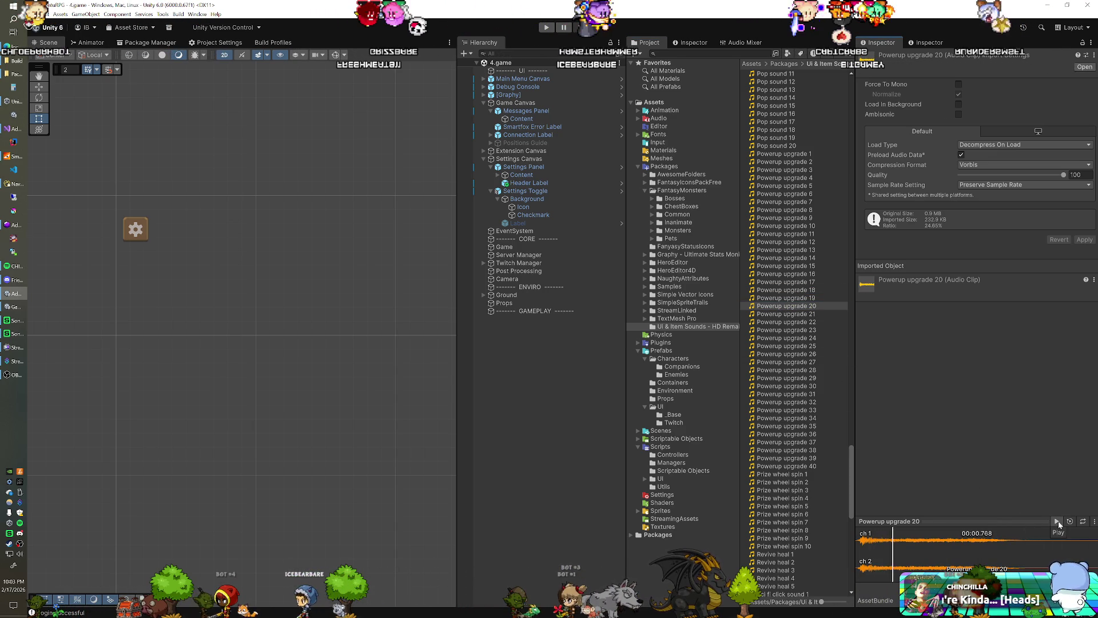
click(803, 354)
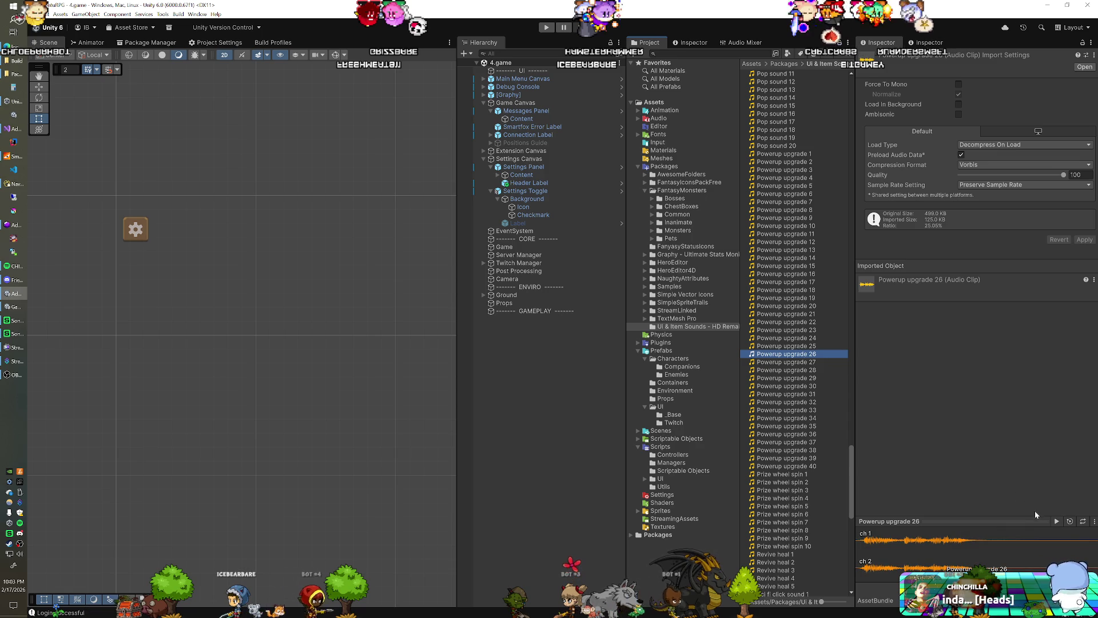
click(800, 434)
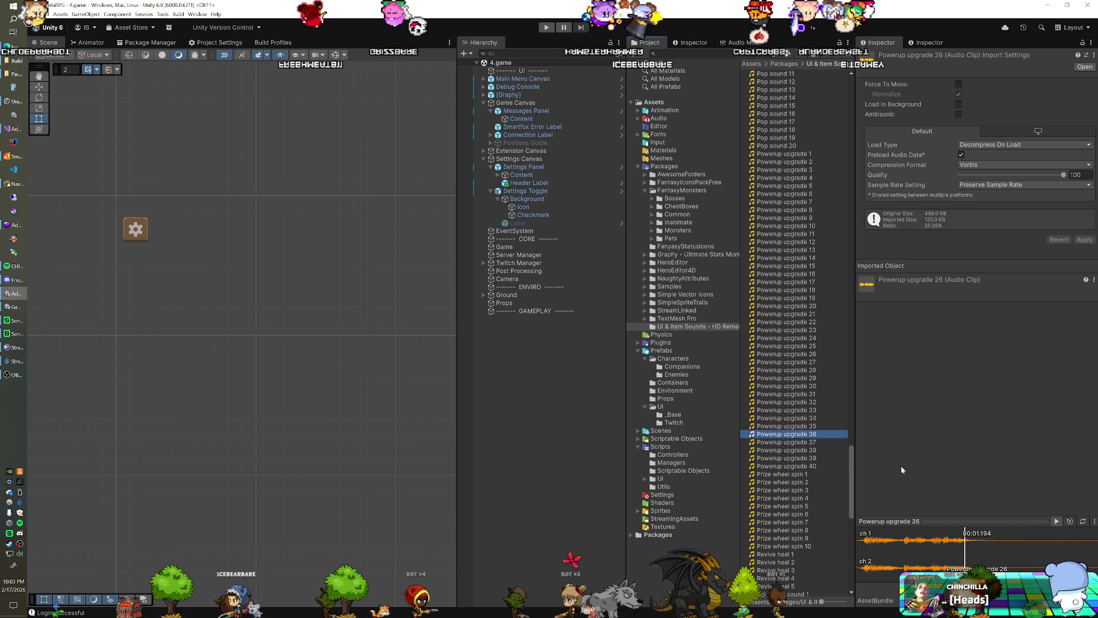
click(1056, 521)
click(817, 442)
click(1056, 522)
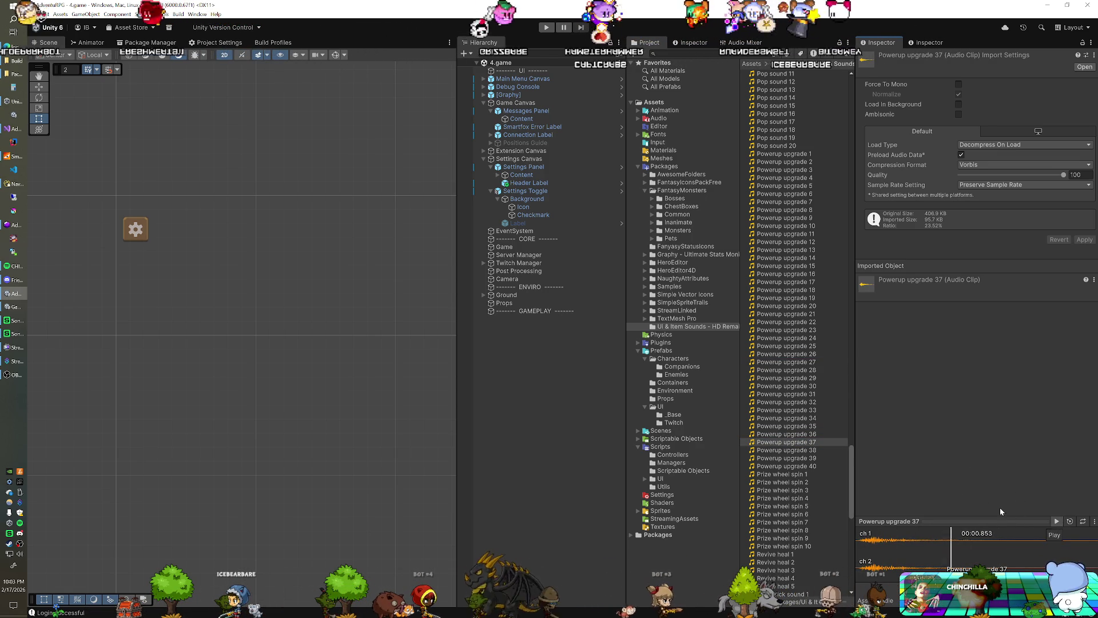
click(817, 449)
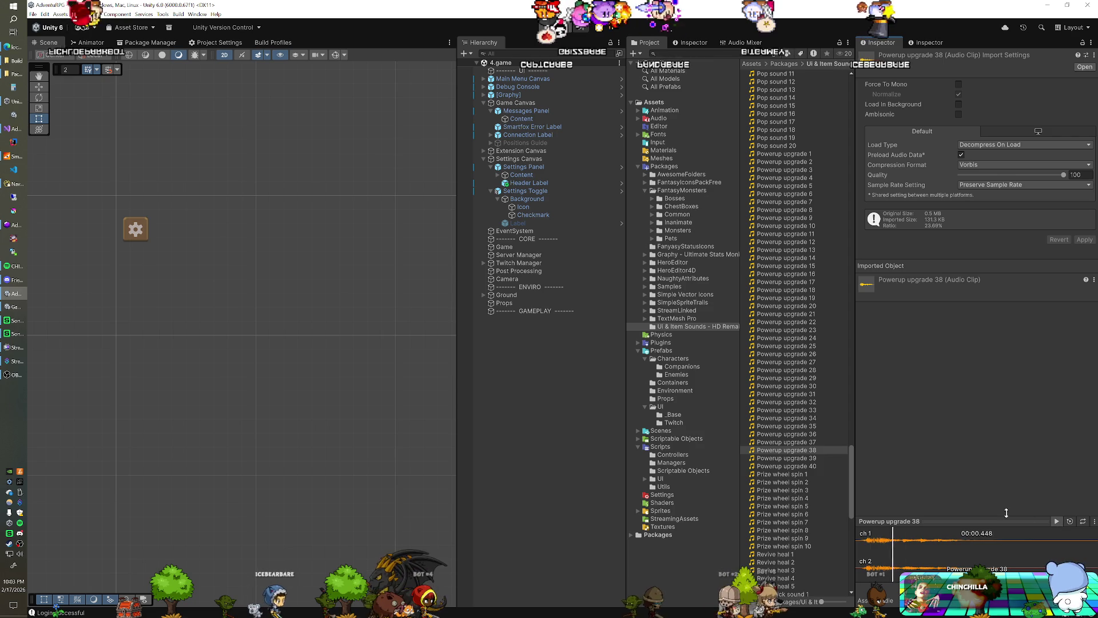
click(820, 458)
key(Down)
key(Down)
key(Down)
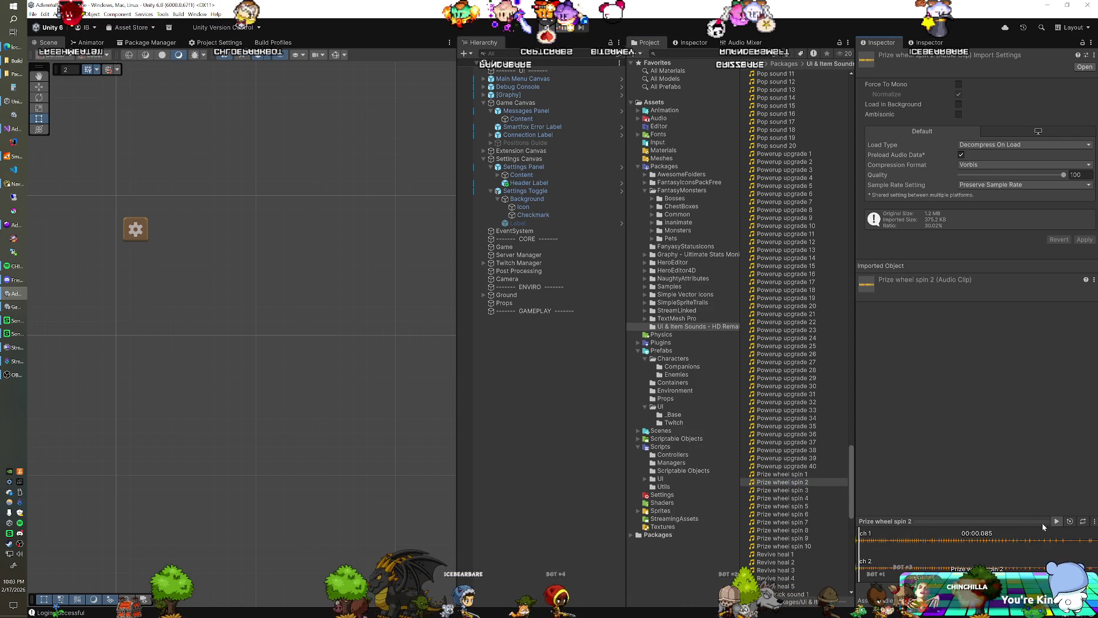
Audition Win sounds 12, 8, 1 and 25 further down the pack
scroll(776, 458, down, 8)
scroll(776, 458, down, 3)
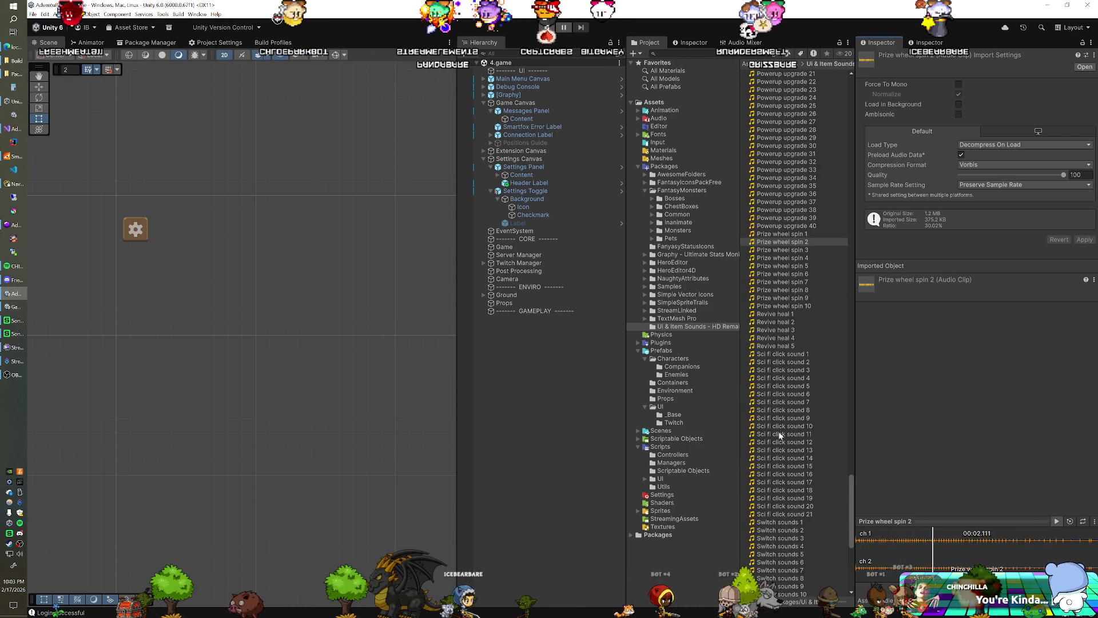
scroll(779, 428, down, 3)
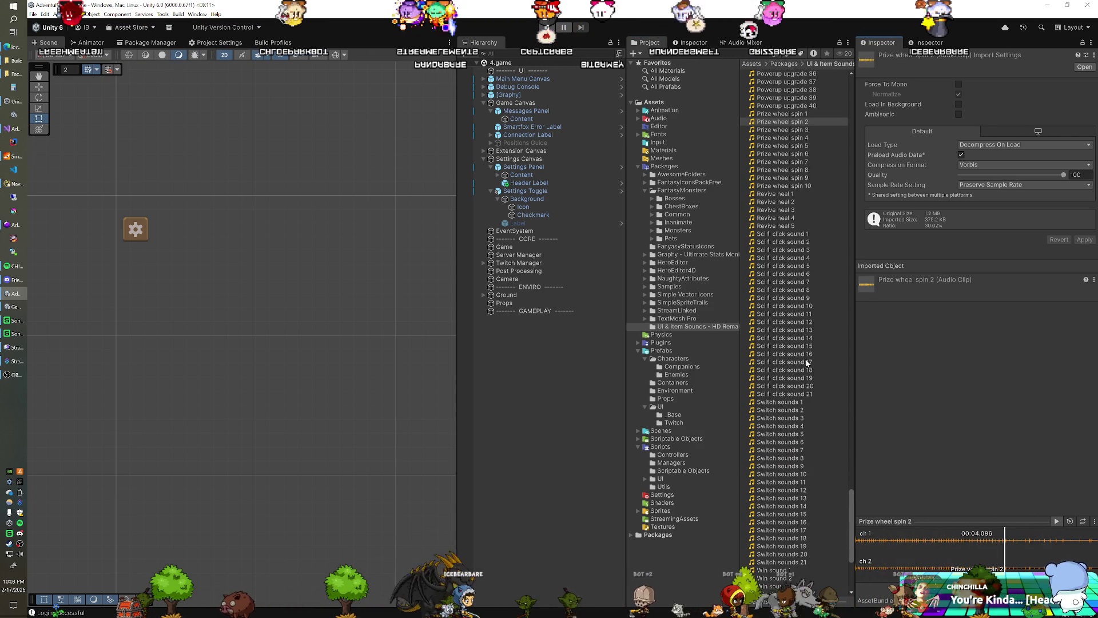
scroll(819, 260, down, 8)
click(789, 448)
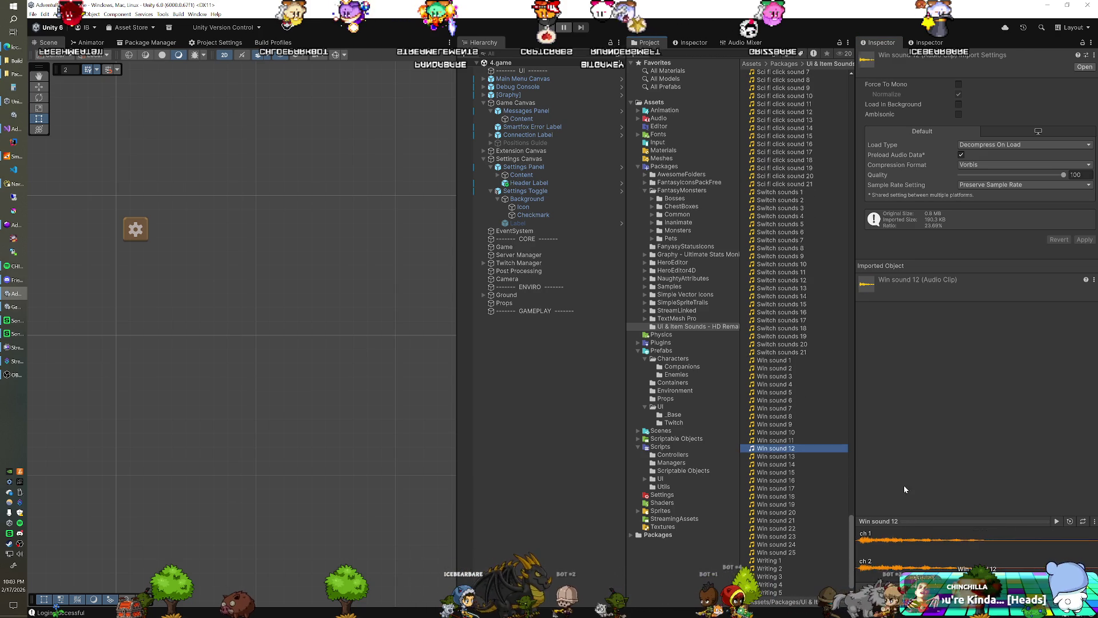
click(775, 416)
click(1050, 520)
click(791, 360)
click(1056, 521)
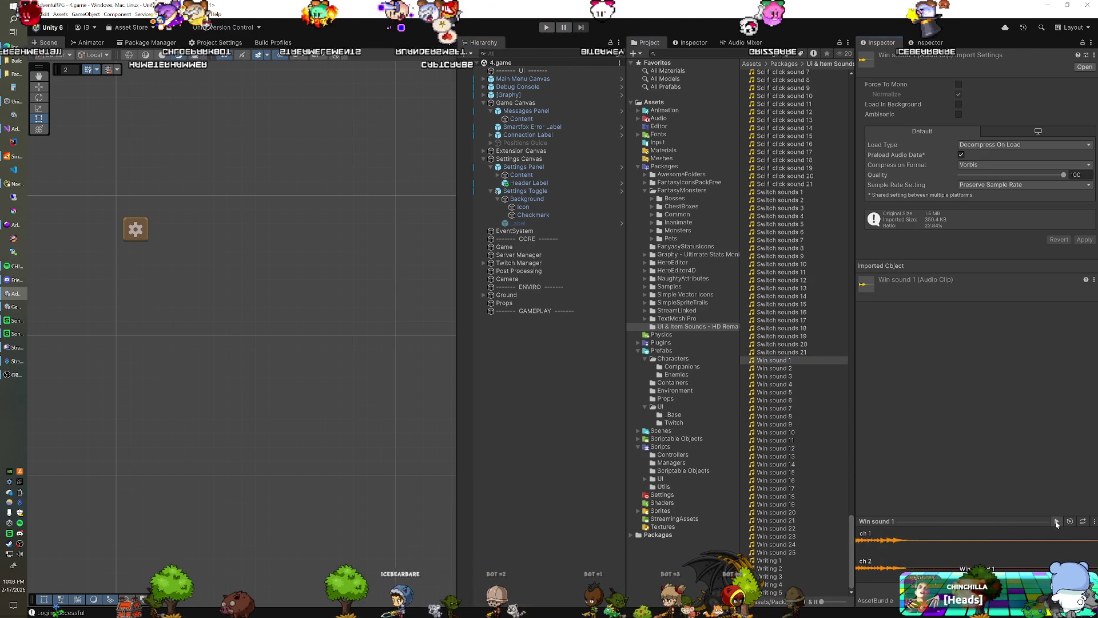
click(806, 552)
Compare Alert sounds 4 and 5, settle on Alert sound 4, and return to Prefabs/UI
scroll(753, 329, up, 15)
scroll(798, 332, up, 20)
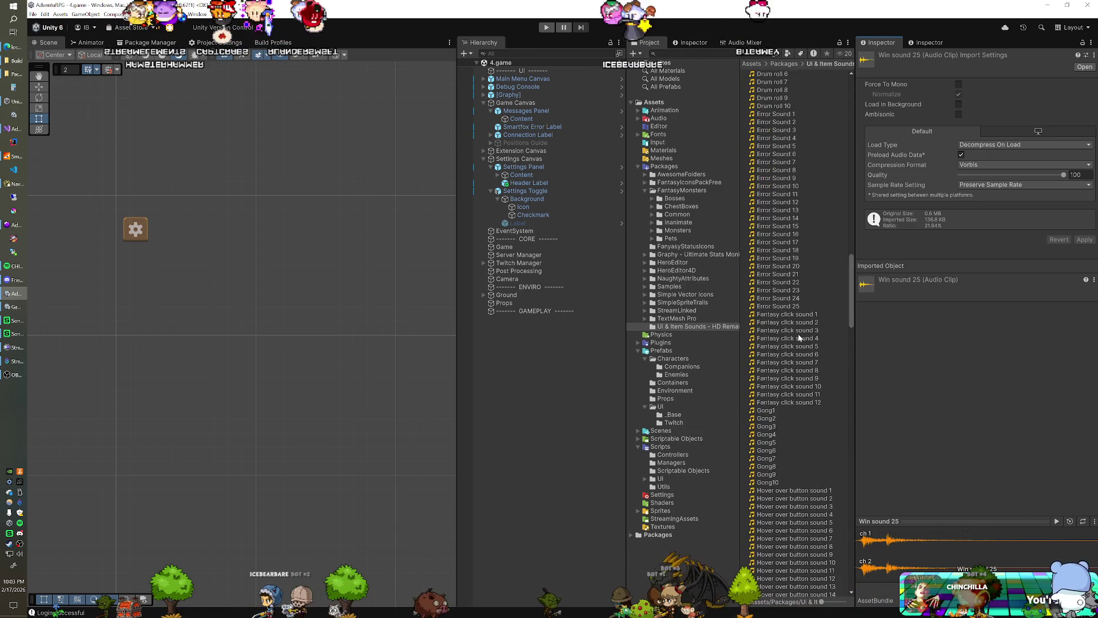
scroll(798, 335, up, 20)
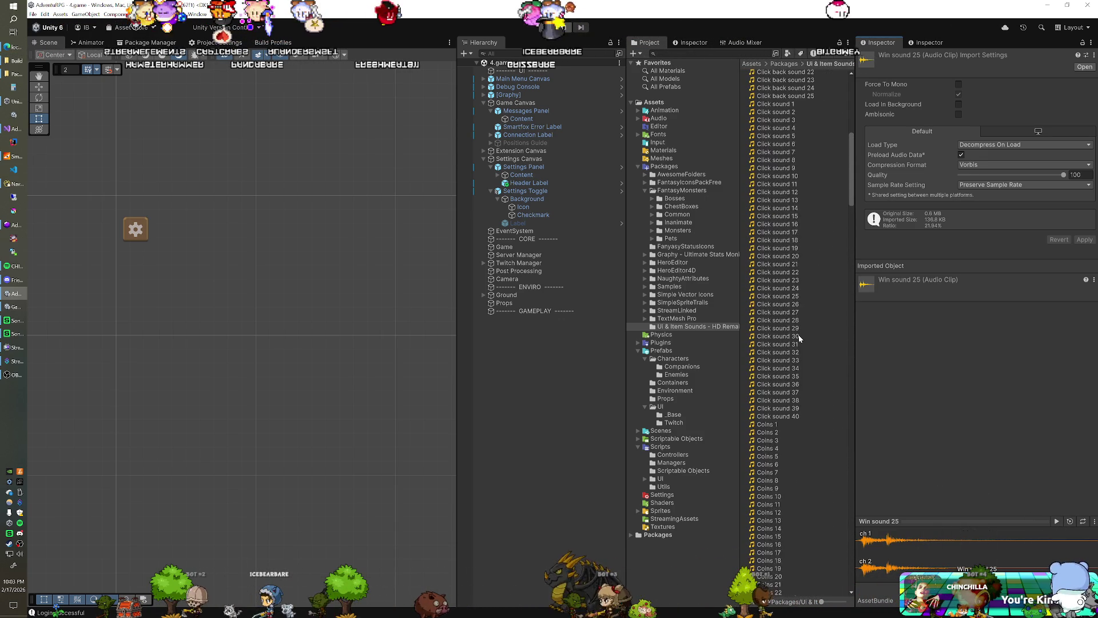
scroll(799, 335, up, 20)
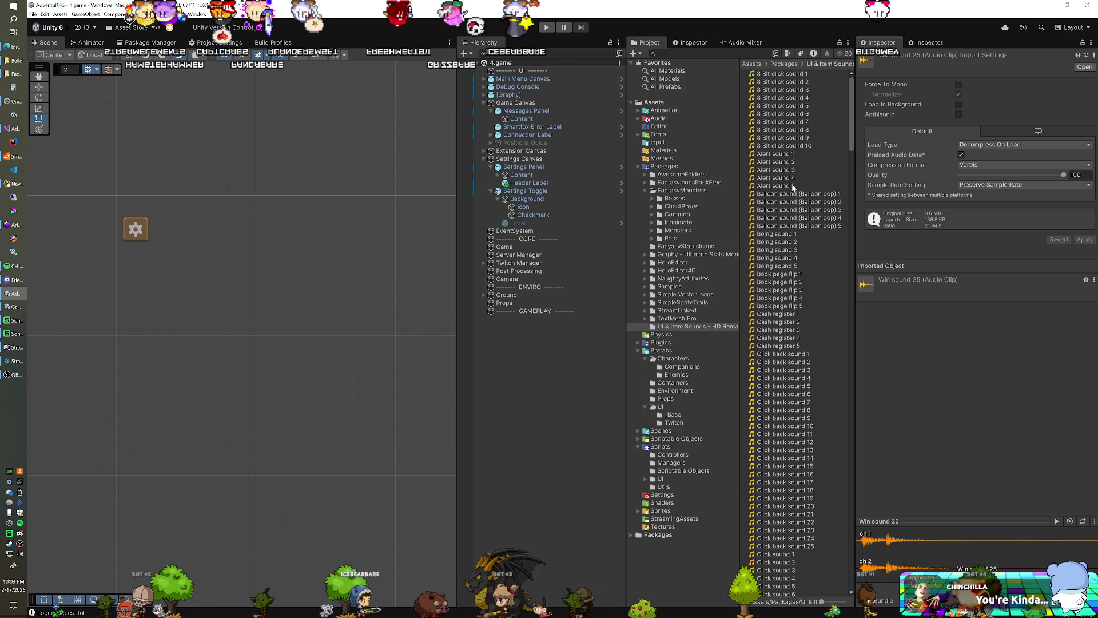
click(1062, 521)
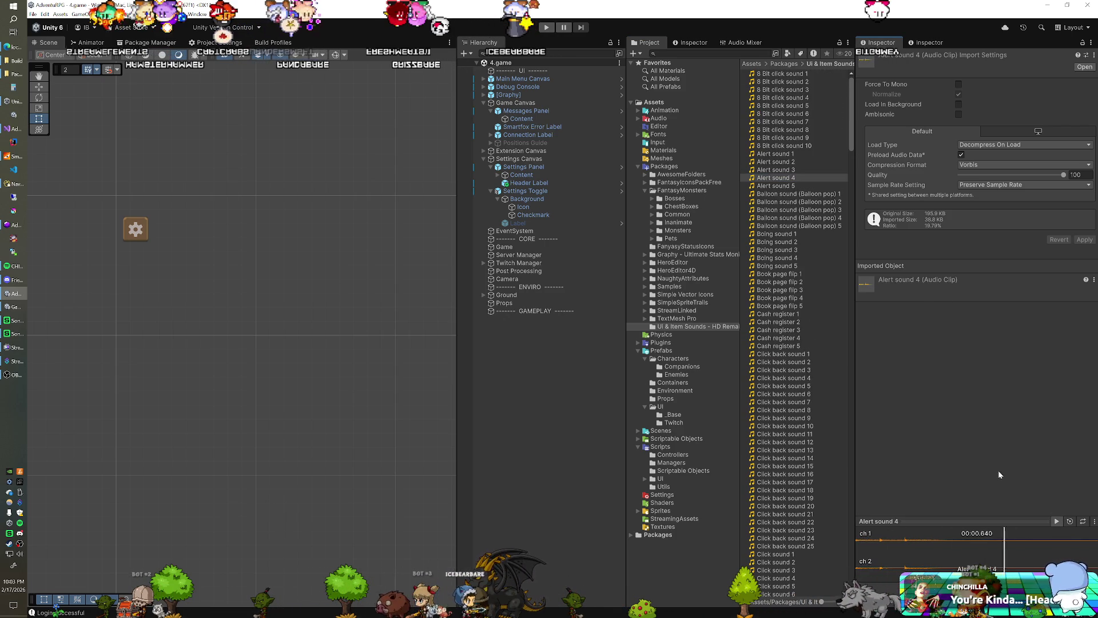
click(794, 186)
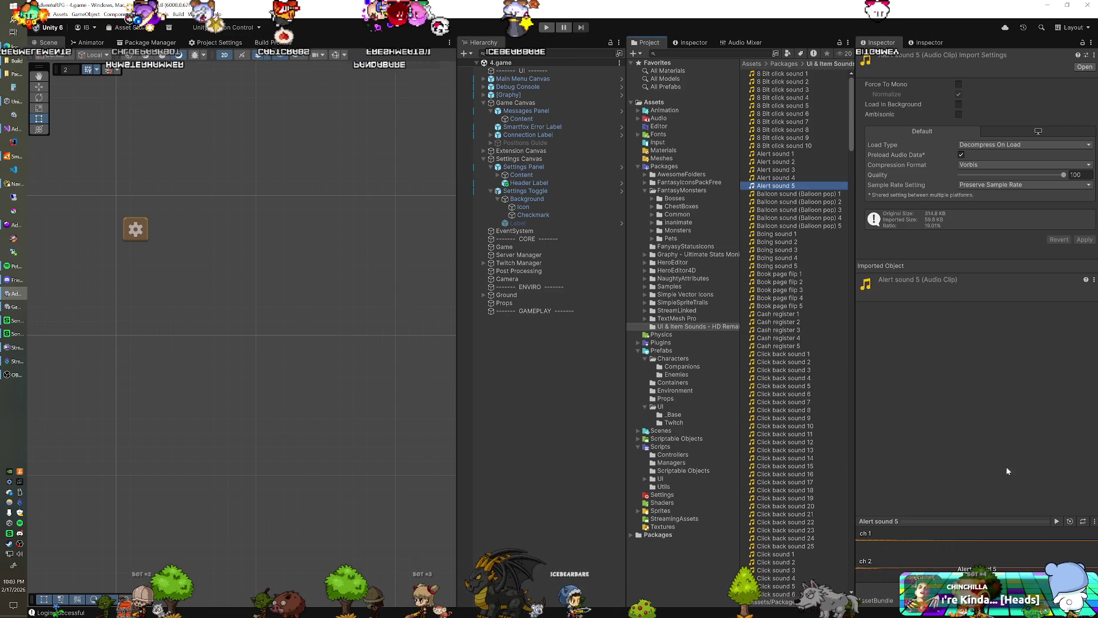
click(815, 178)
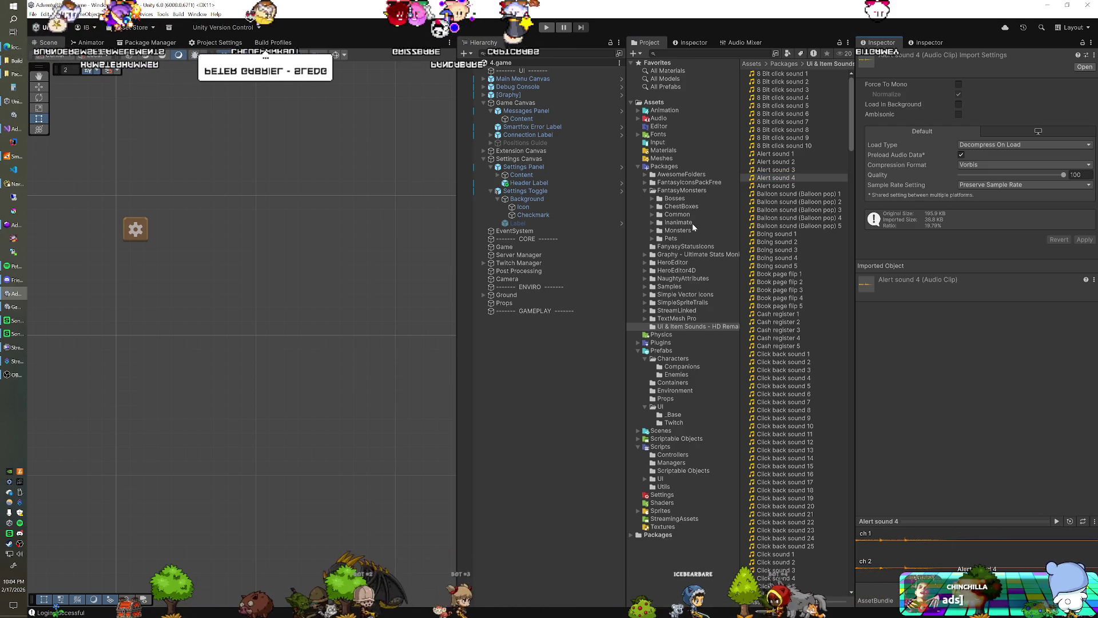
click(661, 406)
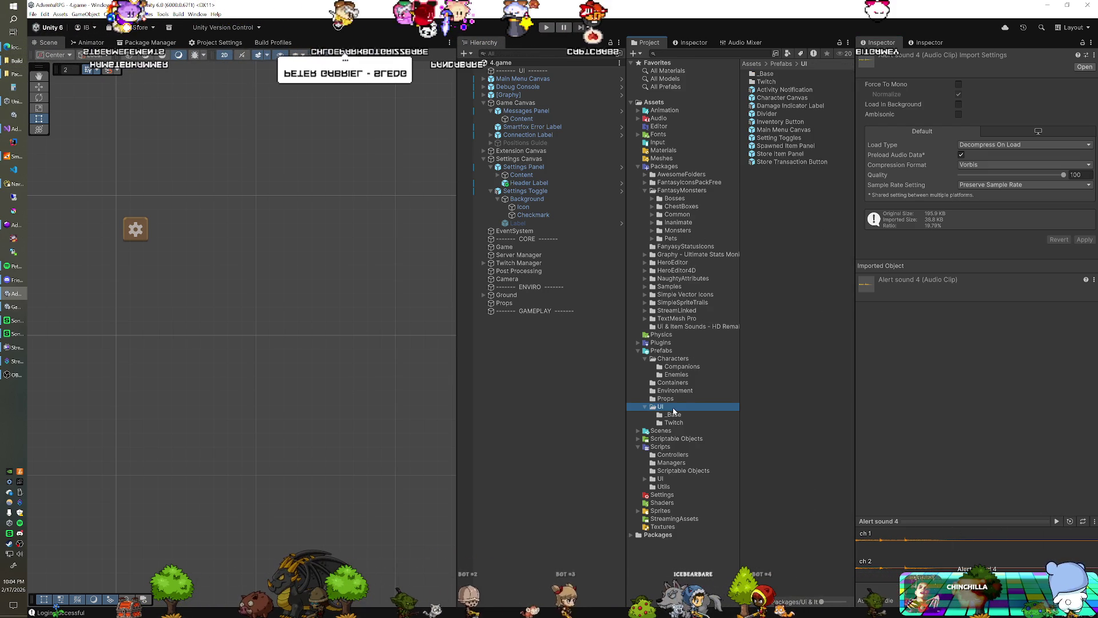
Assign Alert sound 4 as the Activity Notification prefab's Audio Resource and enter Play mode
click(785, 90)
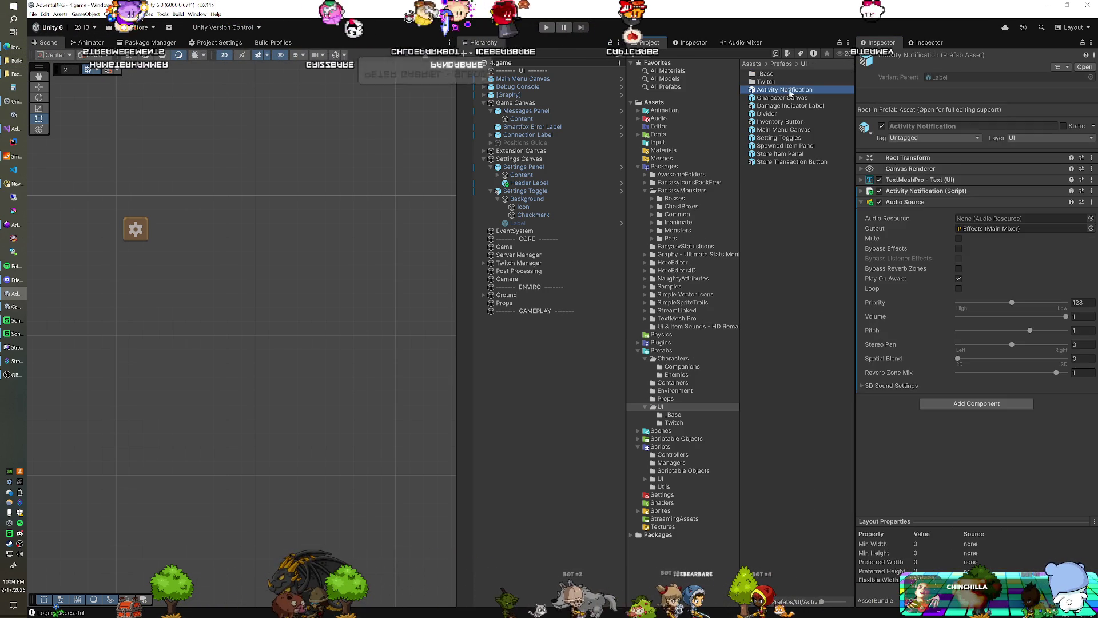
click(1090, 213)
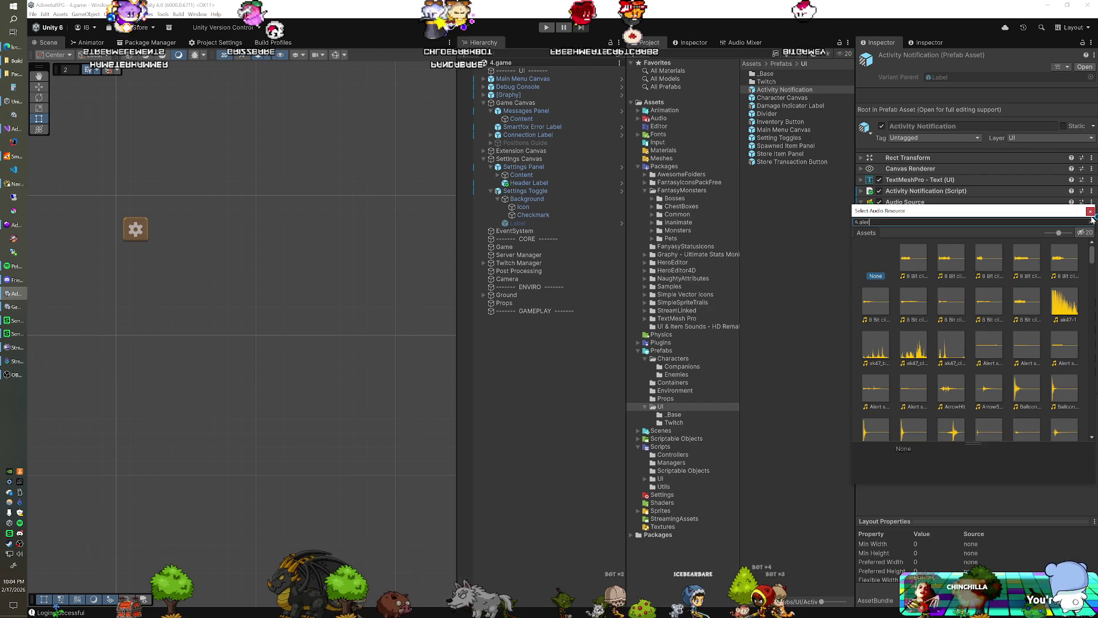
text(alert)
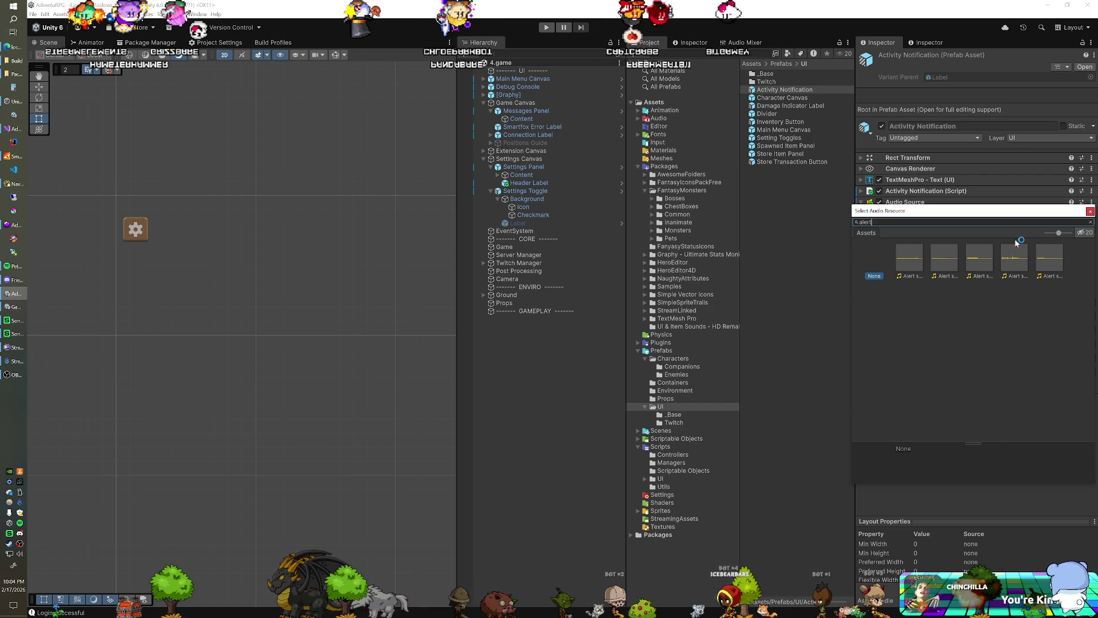
drag(1059, 232, 1011, 235)
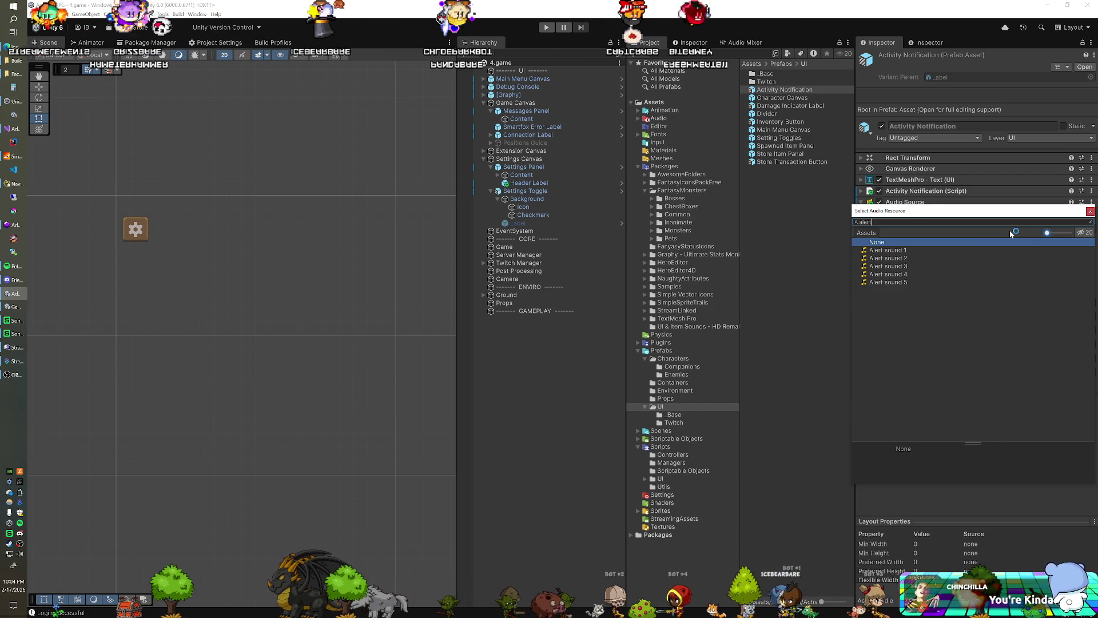
double_click(903, 274)
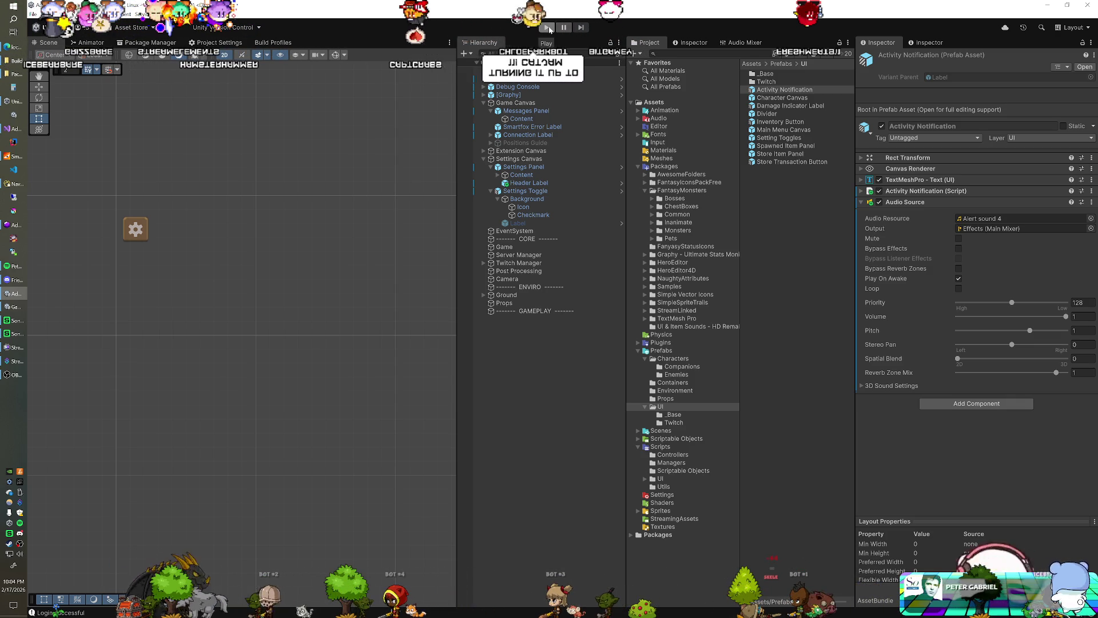
click(547, 27)
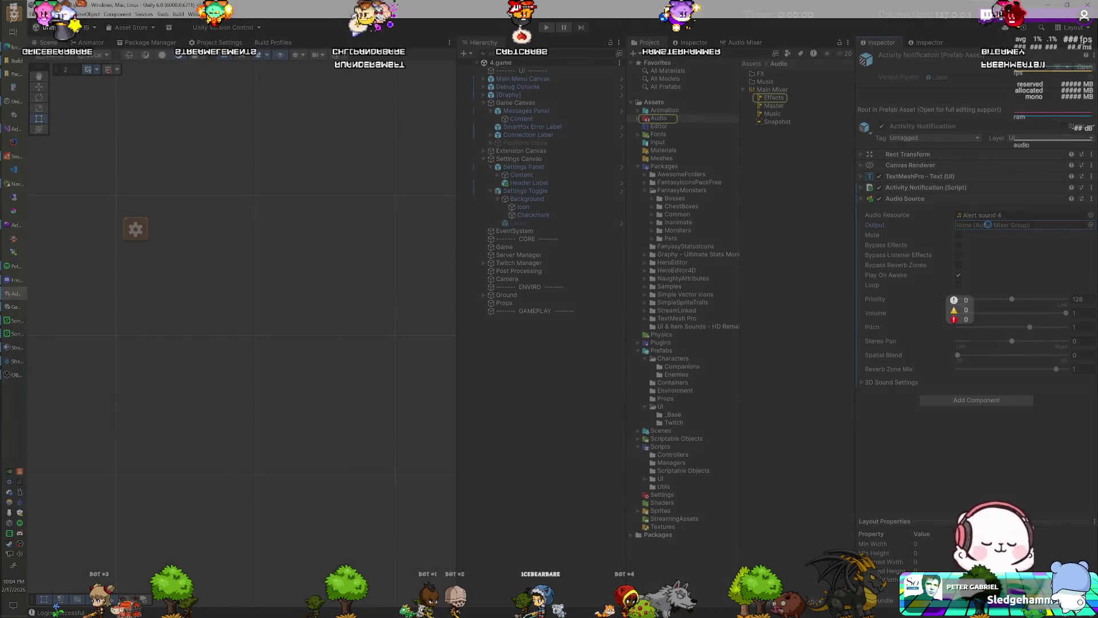
Stop the test run, then start Play mode again for another test
click(545, 27)
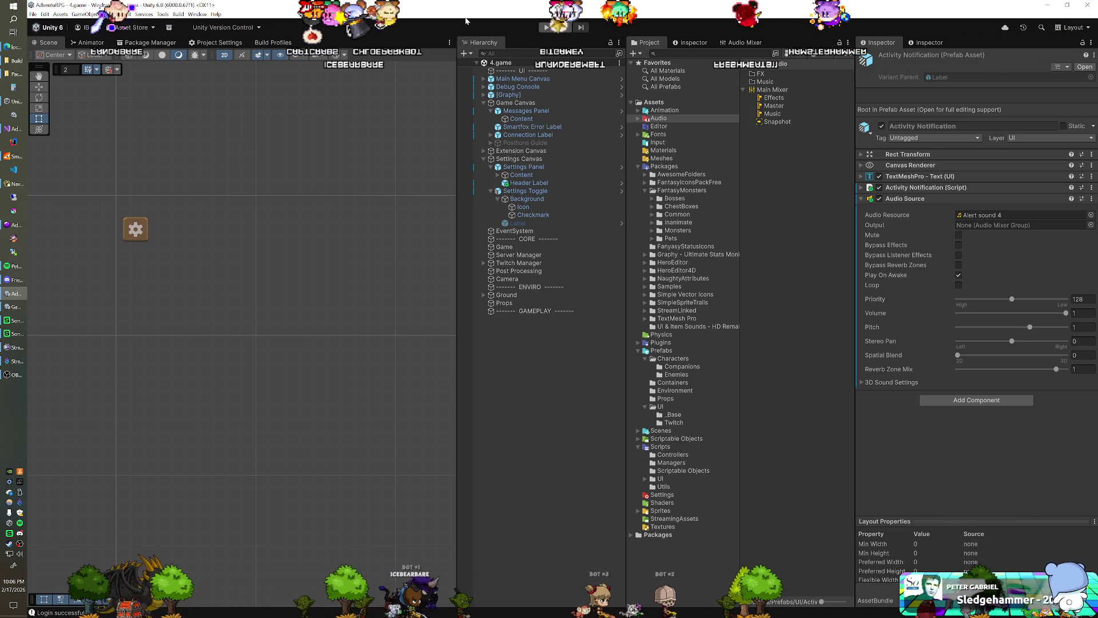
click(547, 30)
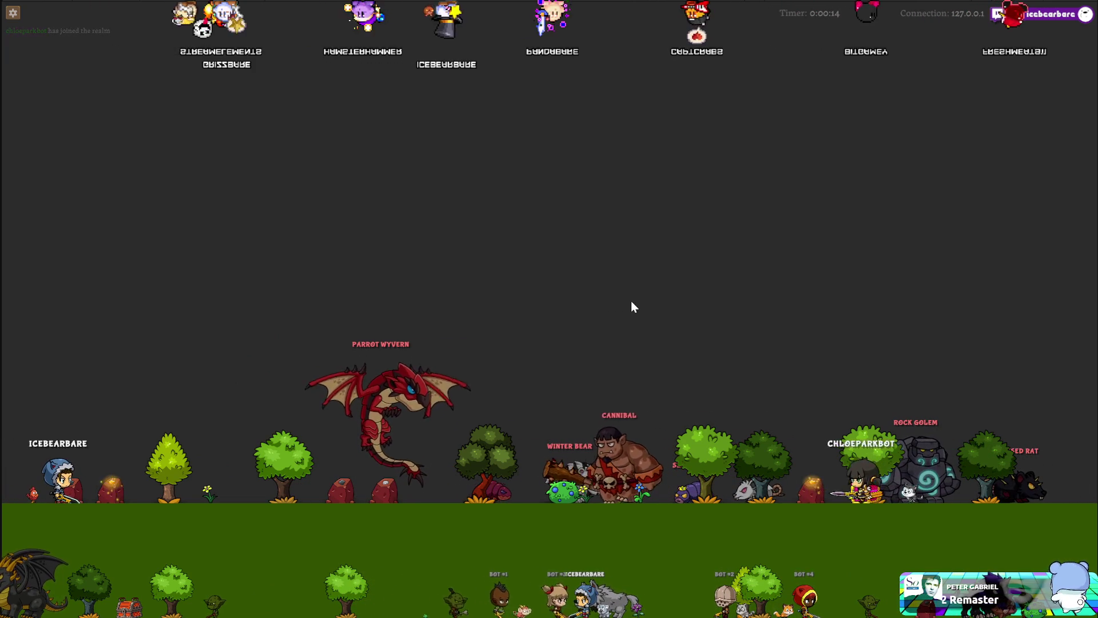
In the running game, drag the first Settings slider down to 8.8, then close and reopen the panel
click(12, 12)
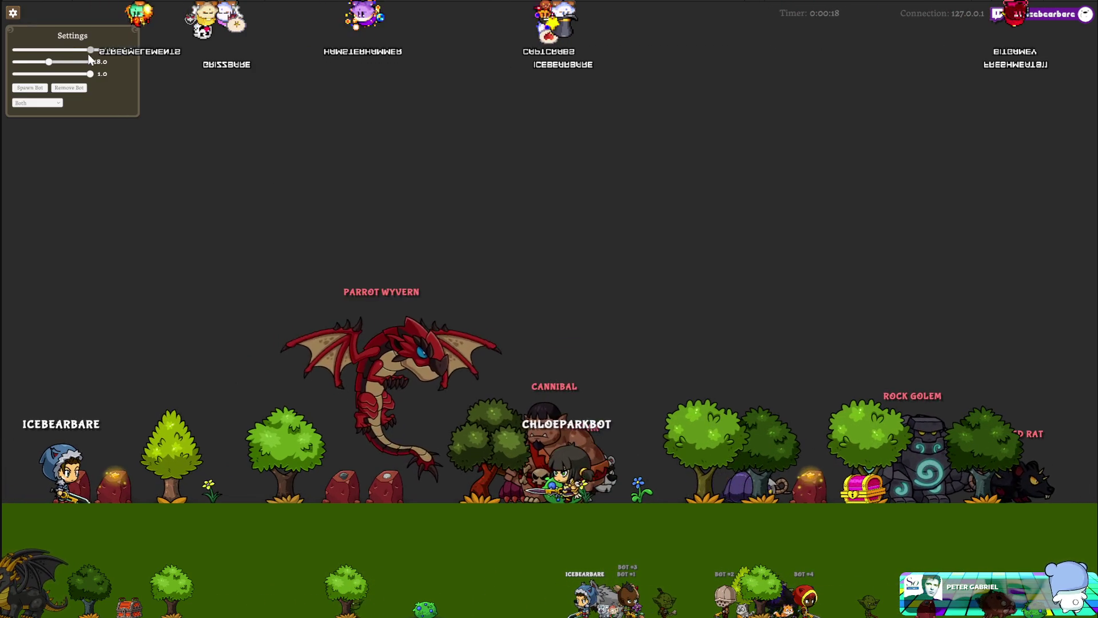
drag(67, 54, 56, 53)
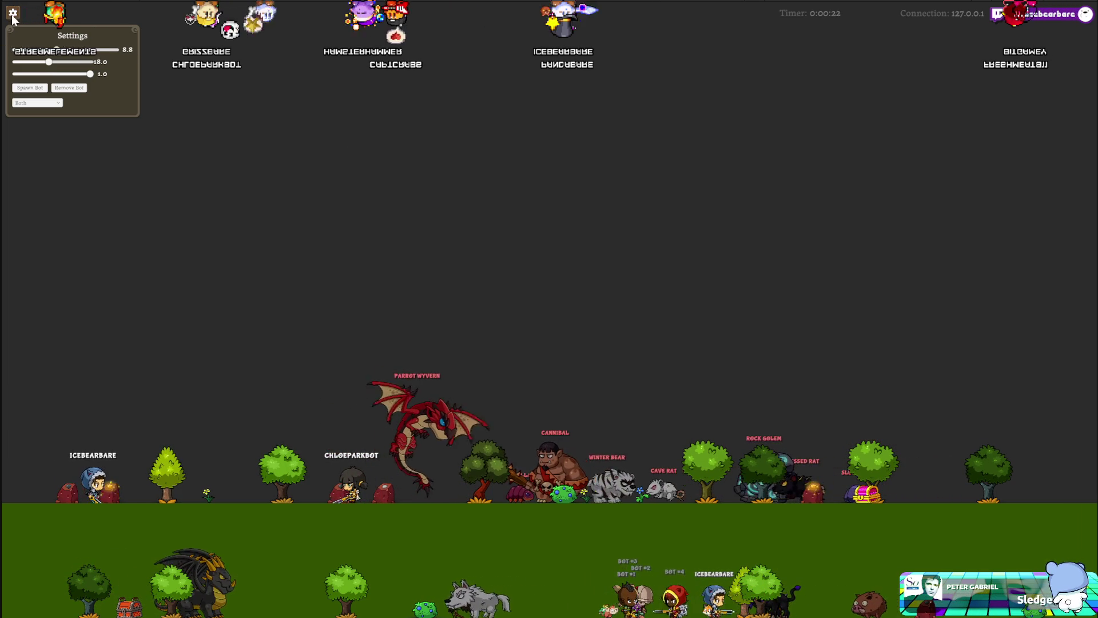
click(380, 194)
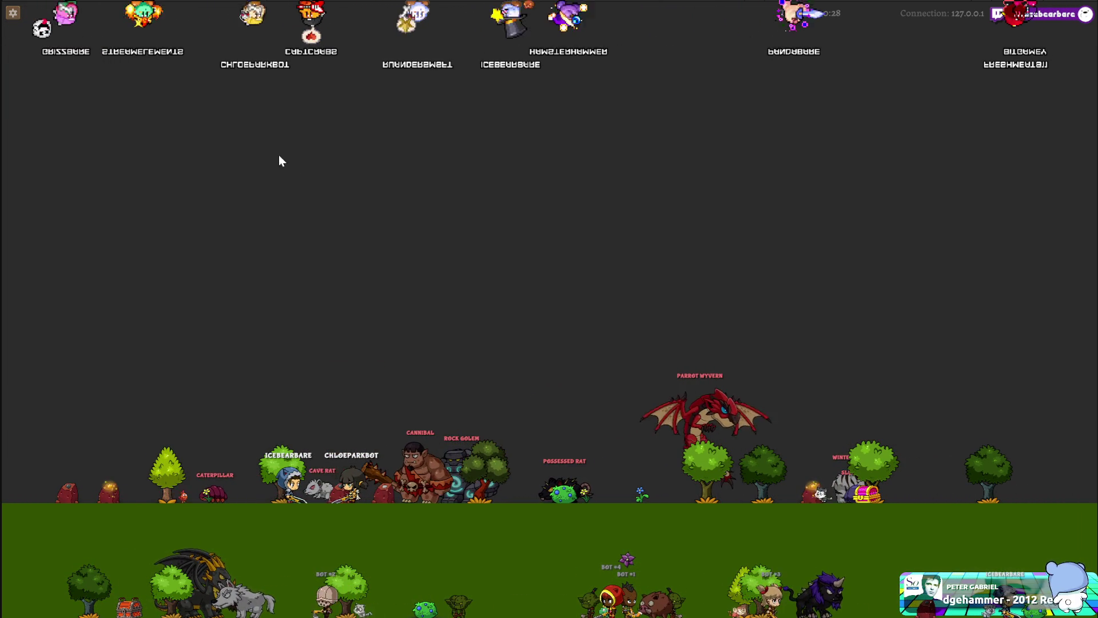
click(13, 12)
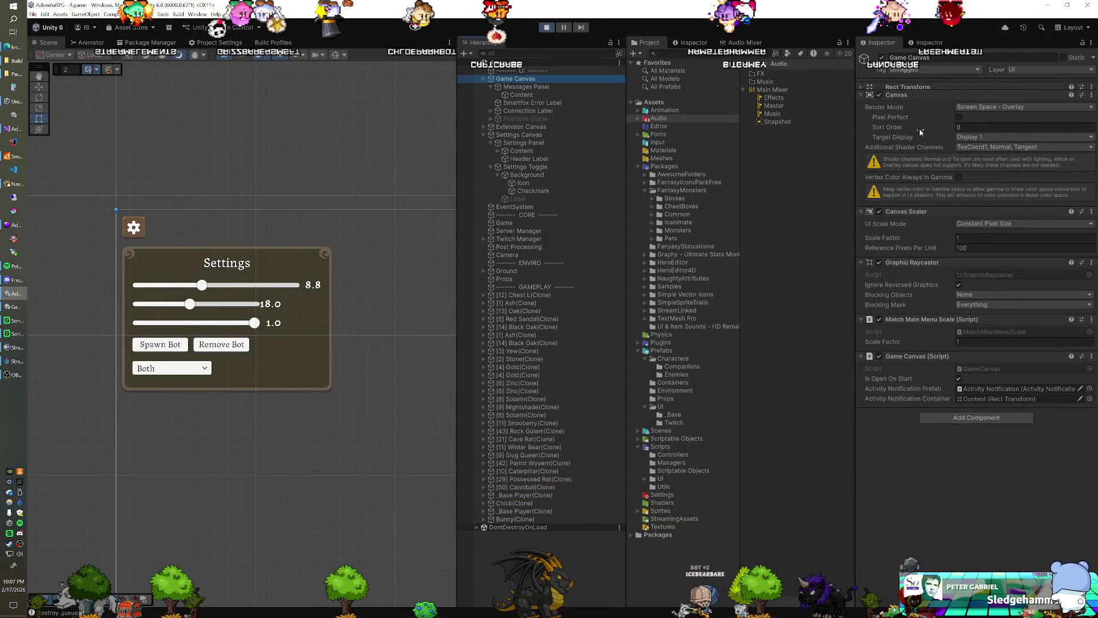
Select Settings Canvas to review its Canvas, Canvas Scaler and script, then switch to Visual Studio
click(518, 134)
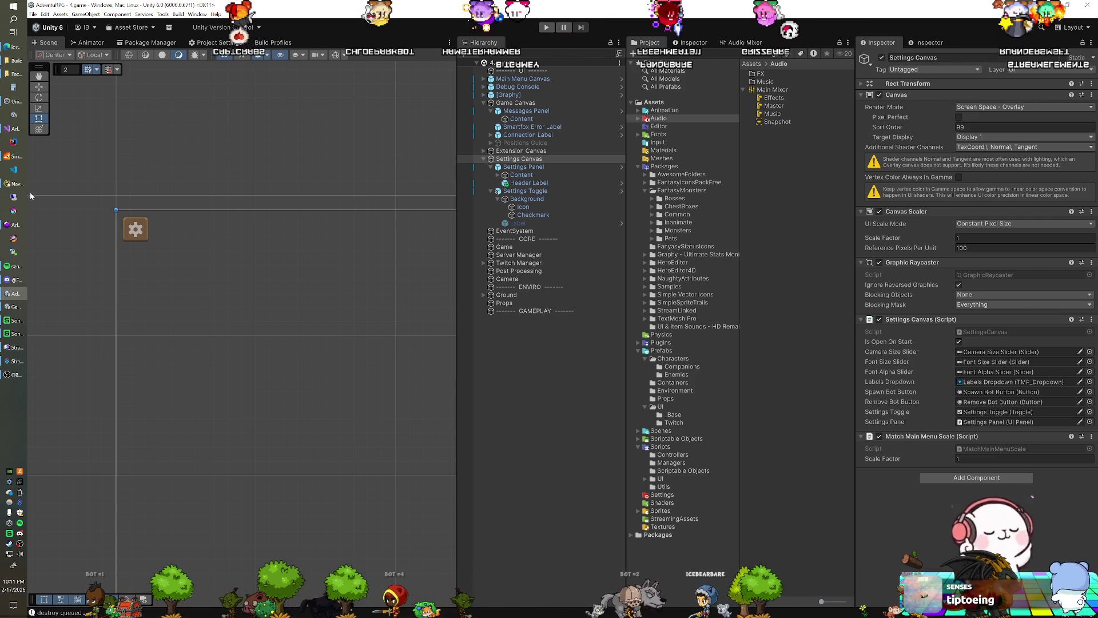
click(14, 133)
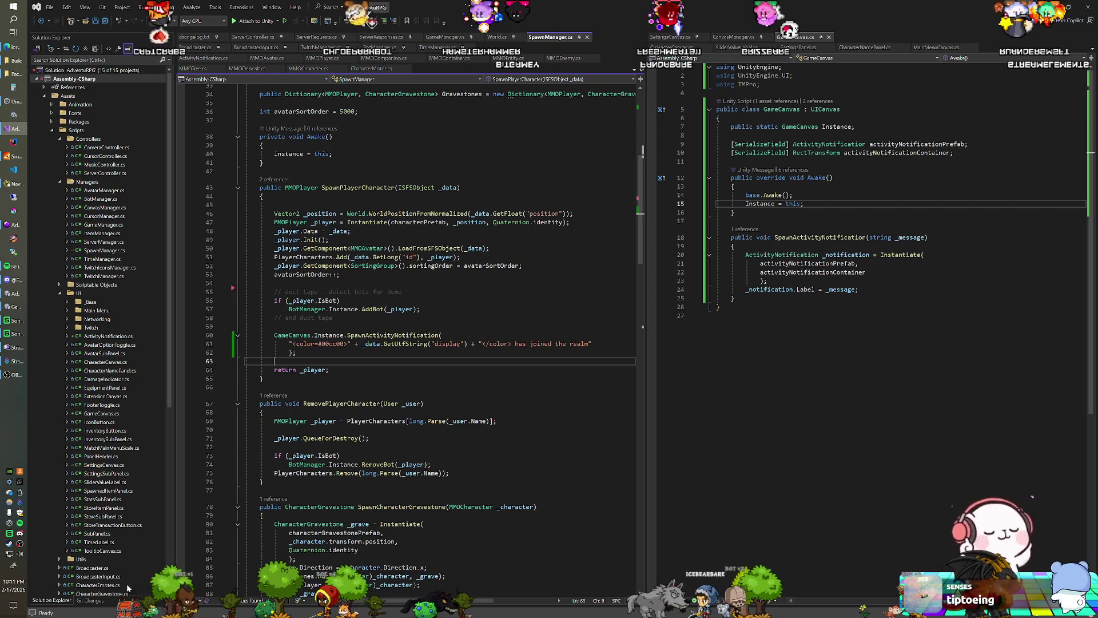
Change changelog.txt's top version from v0.9.2h to v0.9.2i
click(98, 599)
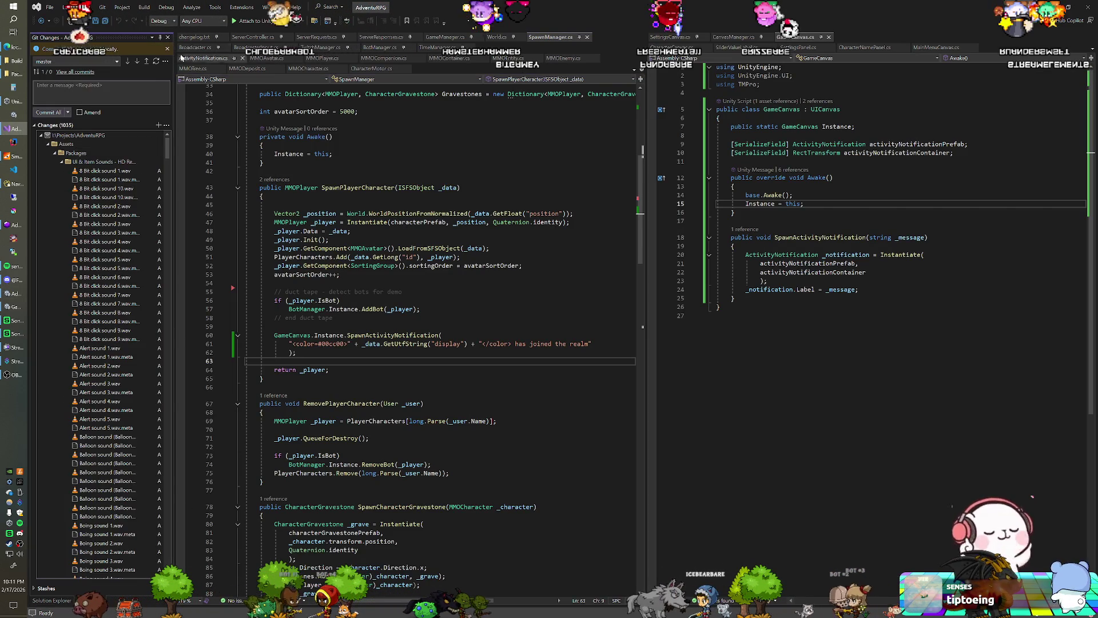
click(189, 37)
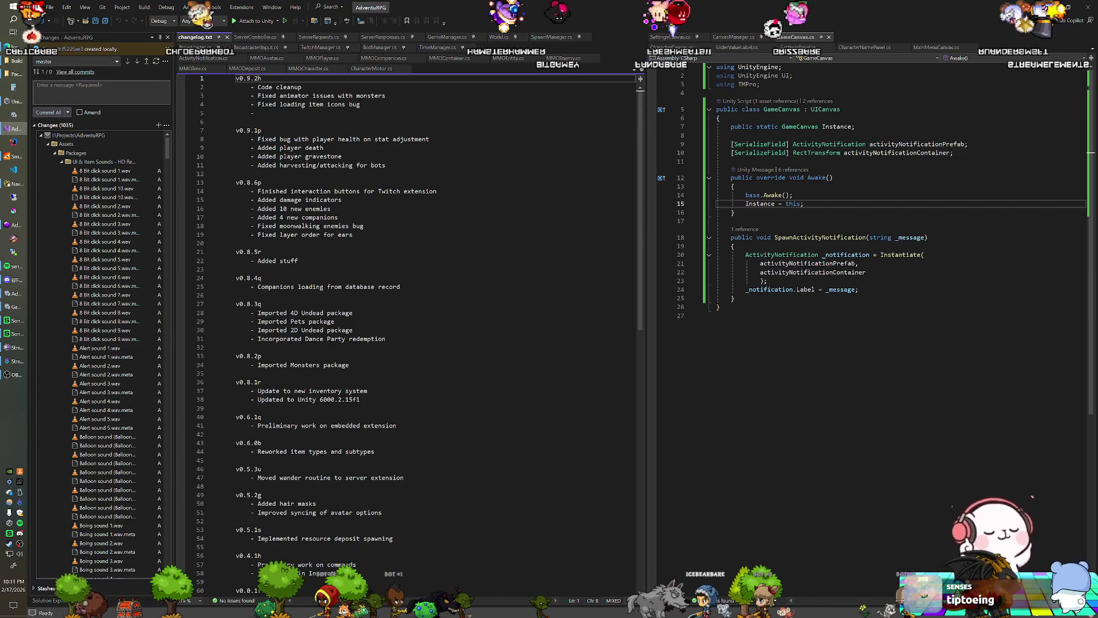
key(BackSpace)
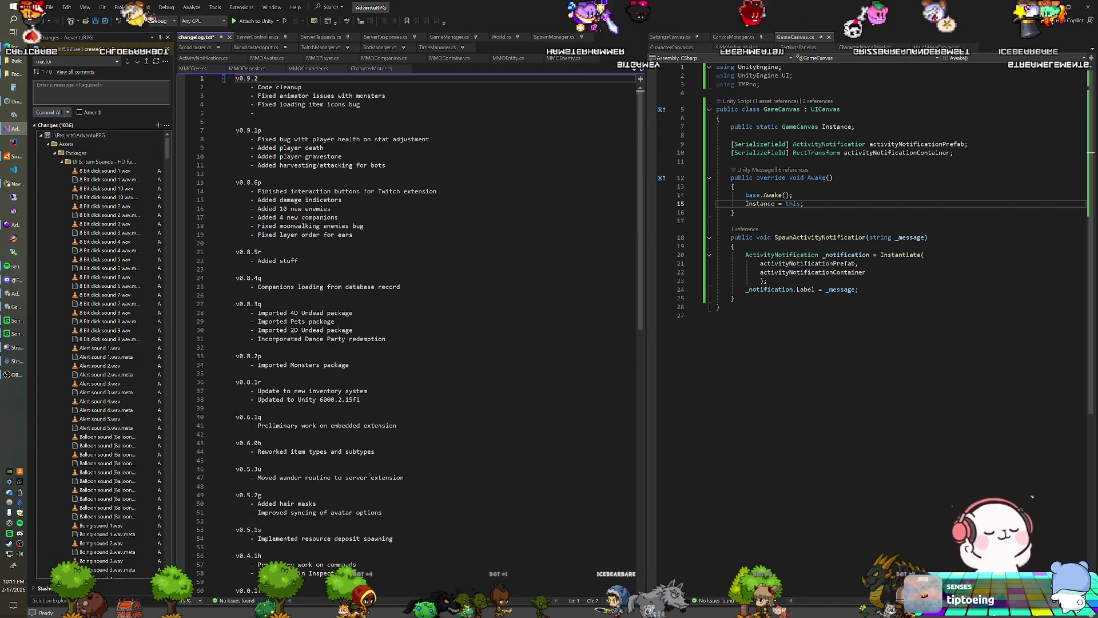
text(i)
key(shift+Home)
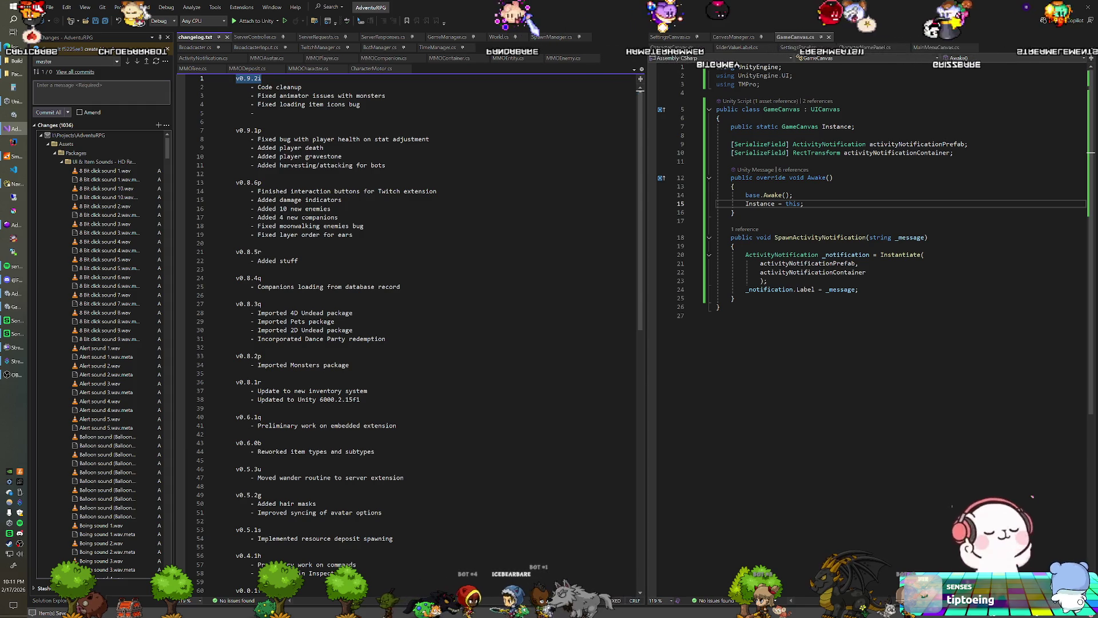
Check the master branch's commit history
click(58, 63)
right_click(80, 101)
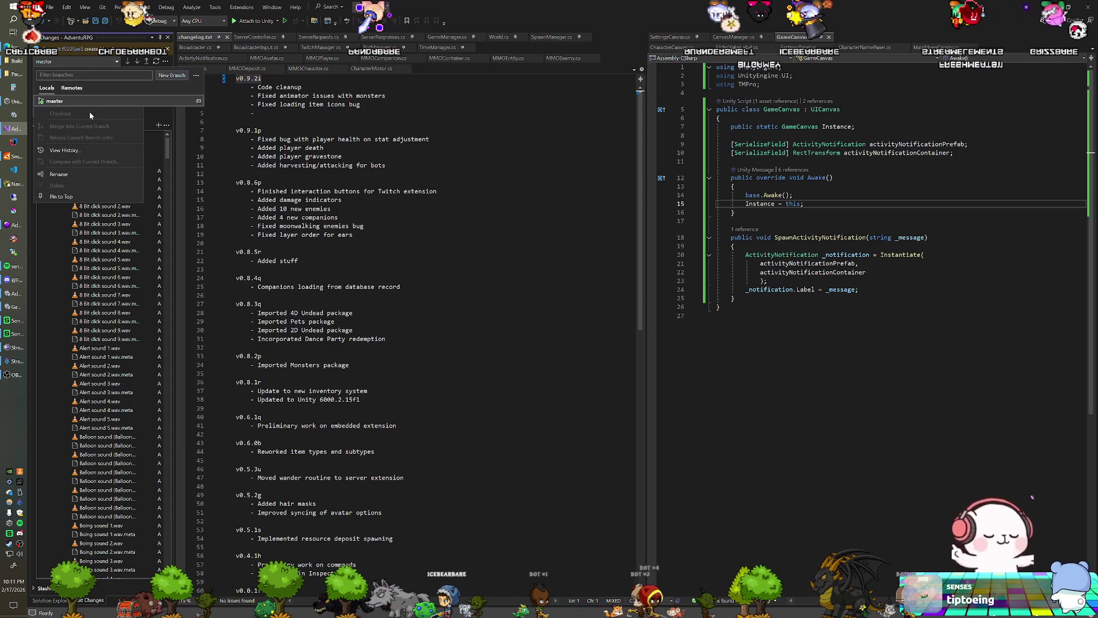
click(71, 153)
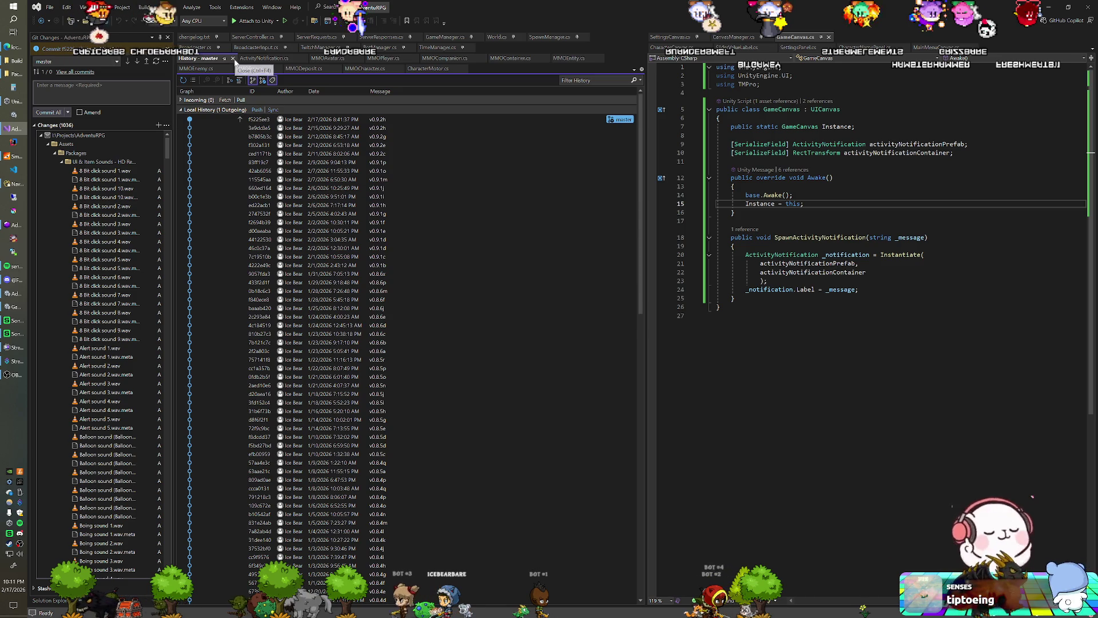
click(233, 59)
Commit all changes with the message v0.9.2i and start the push
key(ctrl+c)
key(ctrl+0)
key(ctrl+g)
key(ctrl+v)
key(ctrl+Return)
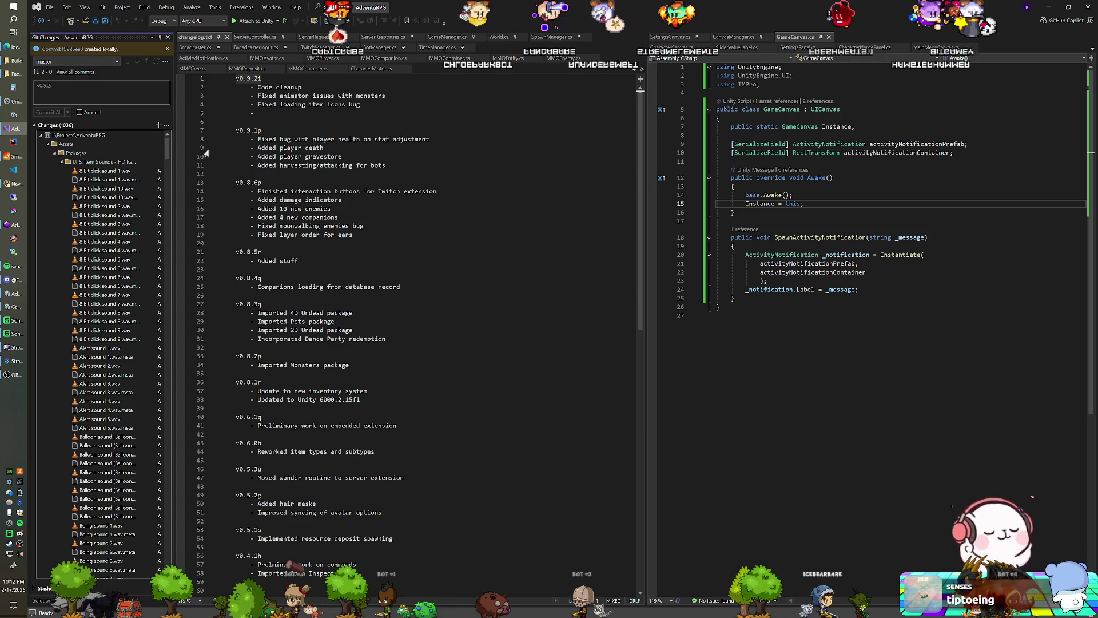
click(147, 61)
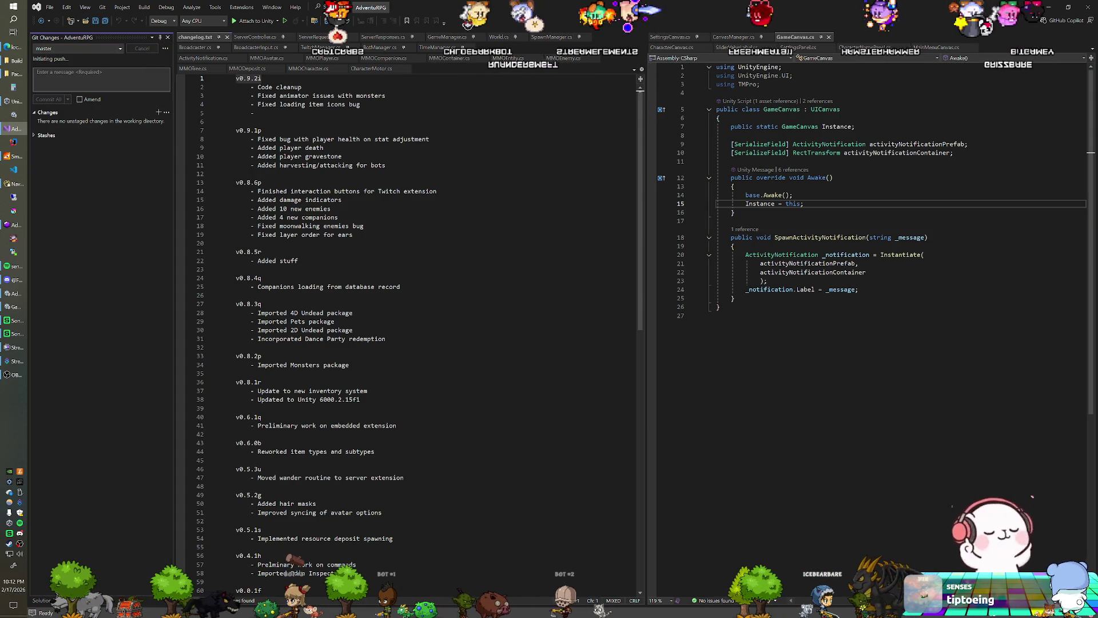
Push the v0.9.2i commit to the remote, then switch back to the Unity editor
click(253, 122)
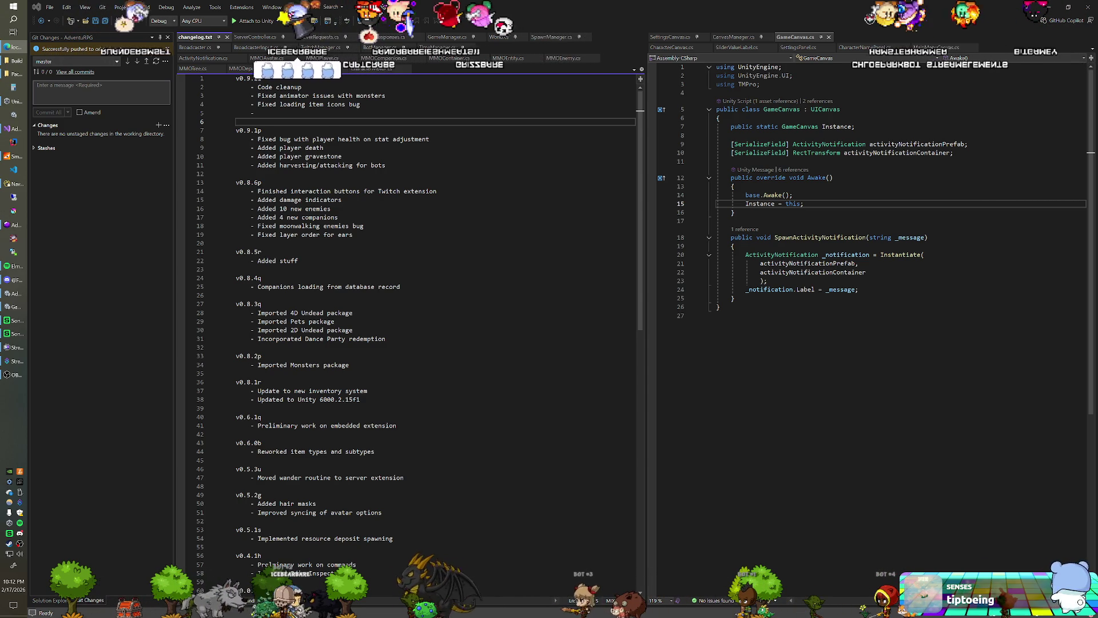
key(alt+Tab)
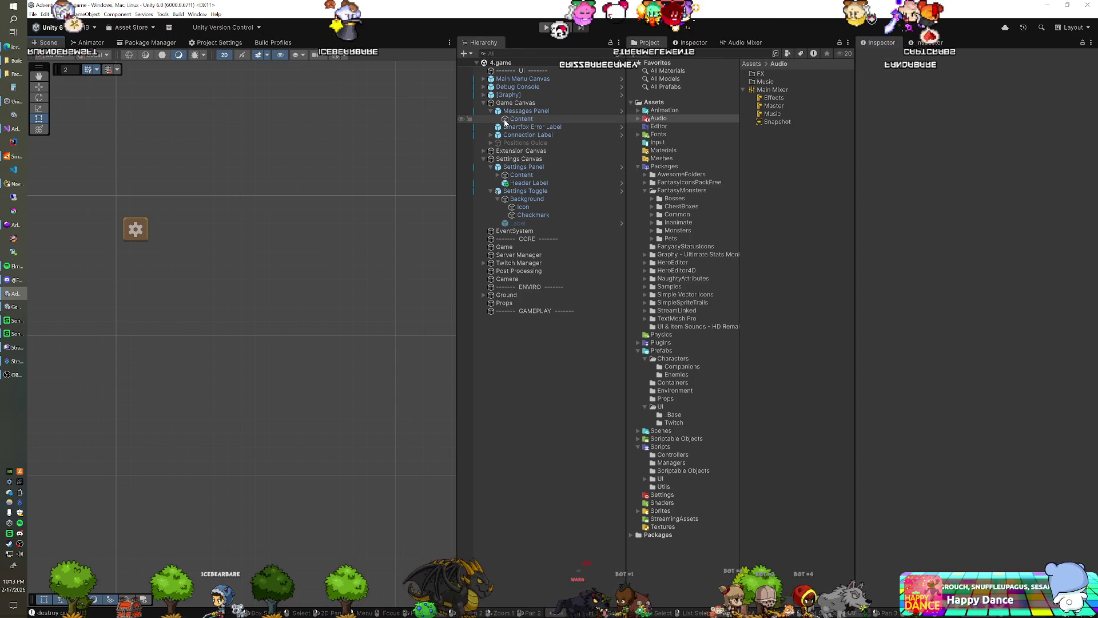
Duplicate the Game Canvas and name the copy 'Twitch Canvas'
click(484, 103)
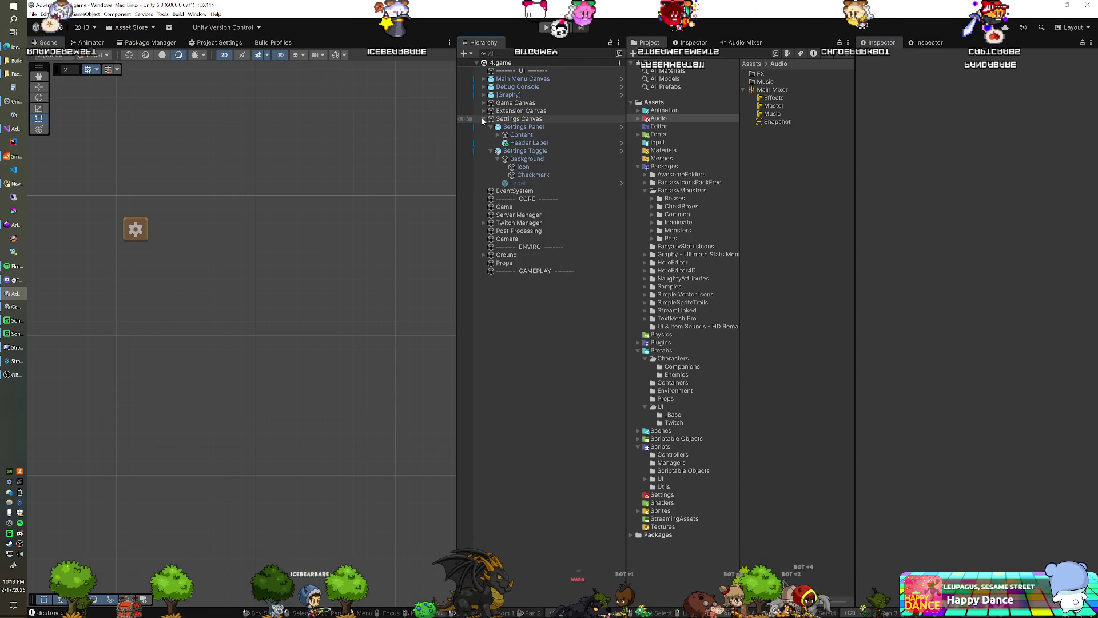
click(484, 118)
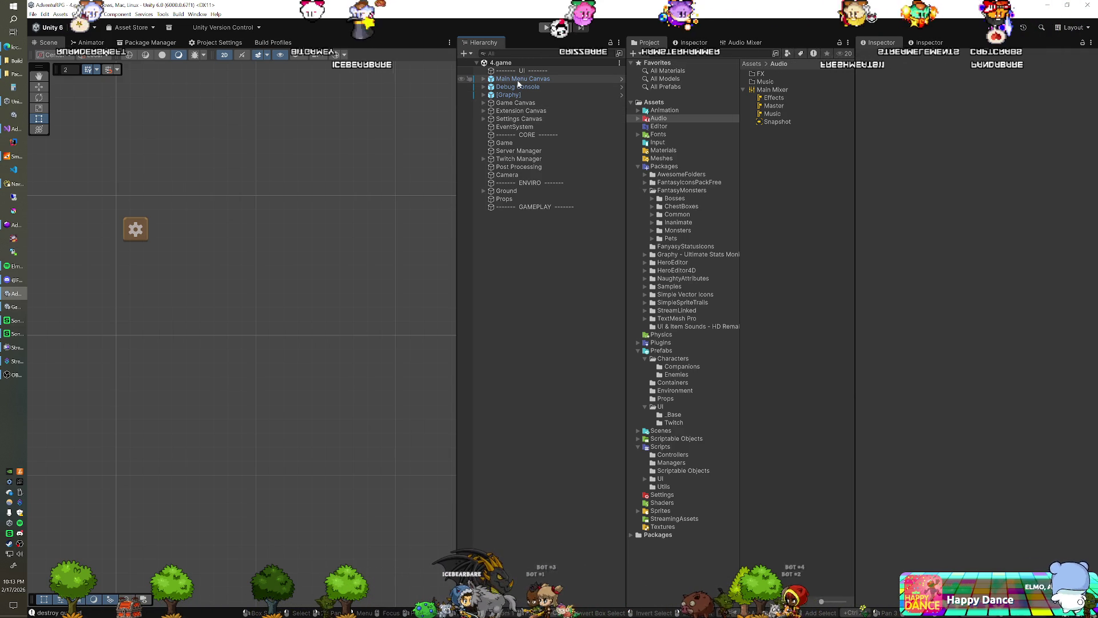
click(513, 111)
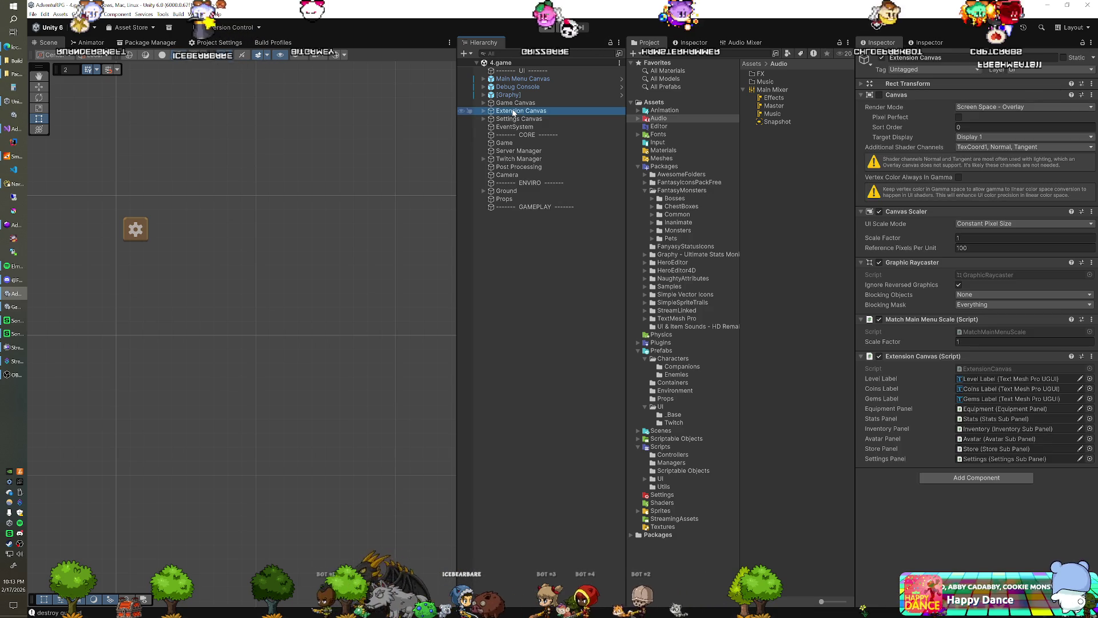
click(500, 104)
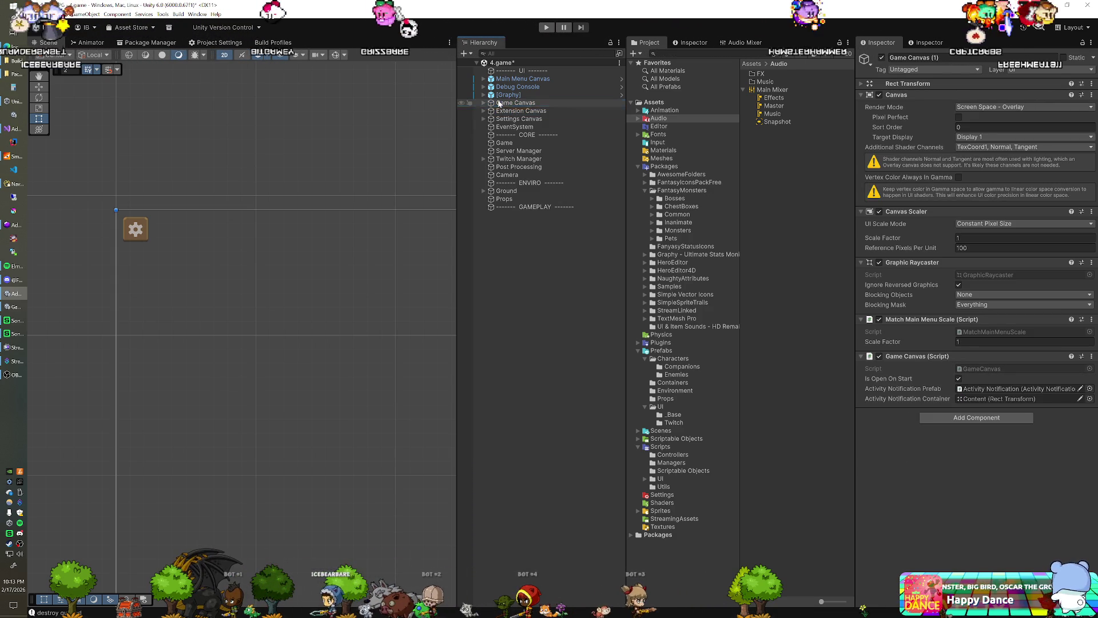
key(ctrl+d)
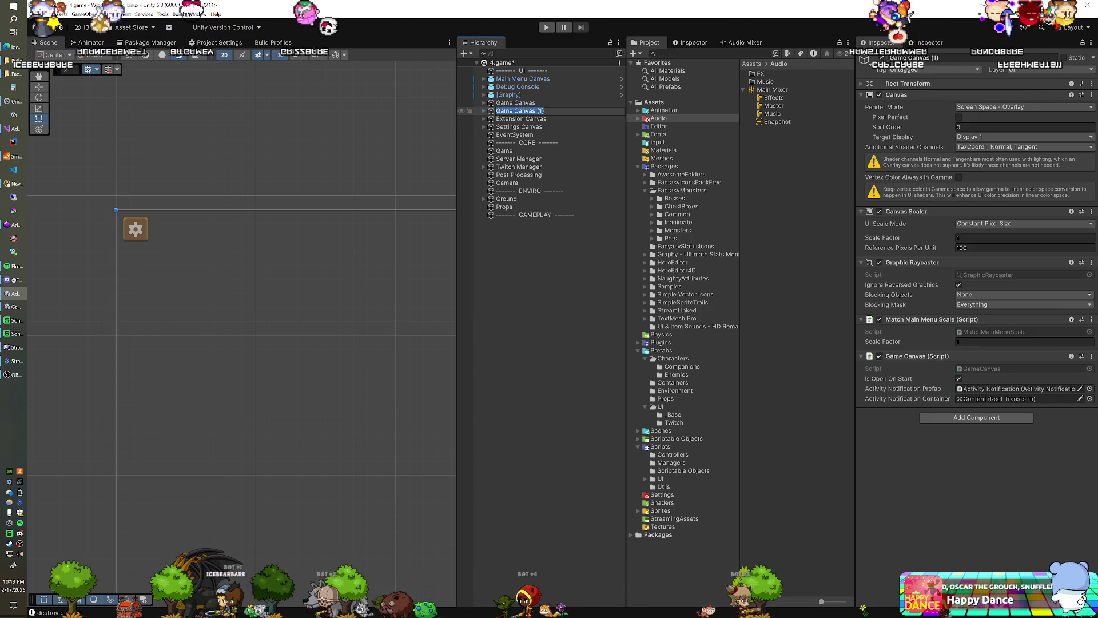
text(Twitch Canvas)
key(Return)
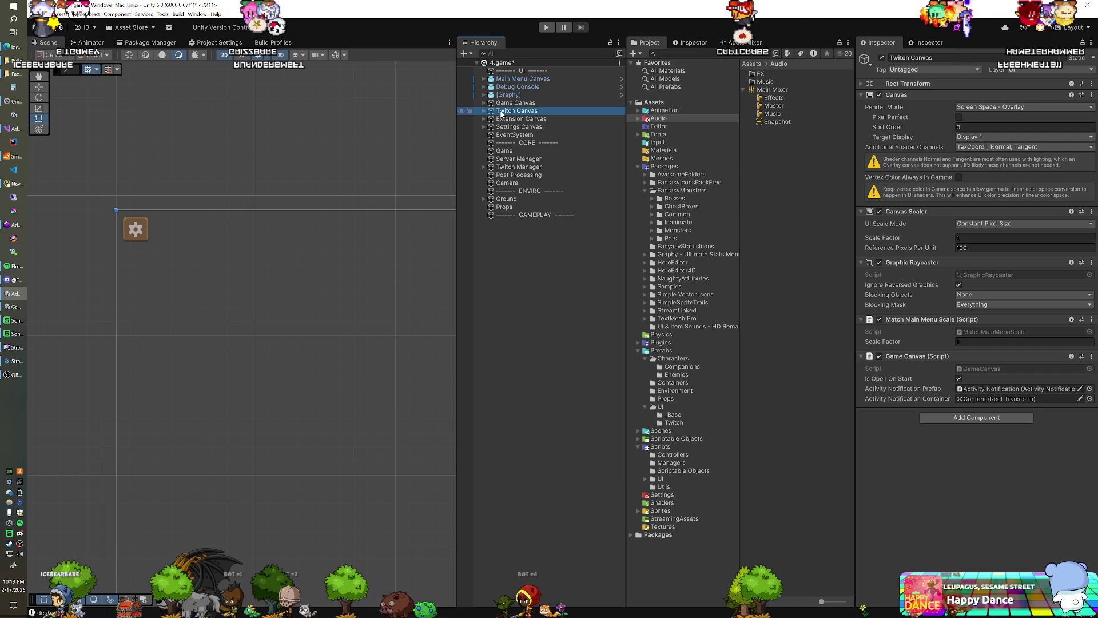
Delete Twitch Canvas's copied children: Messages Panel through Connection Label, plus Positions Guide
click(483, 111)
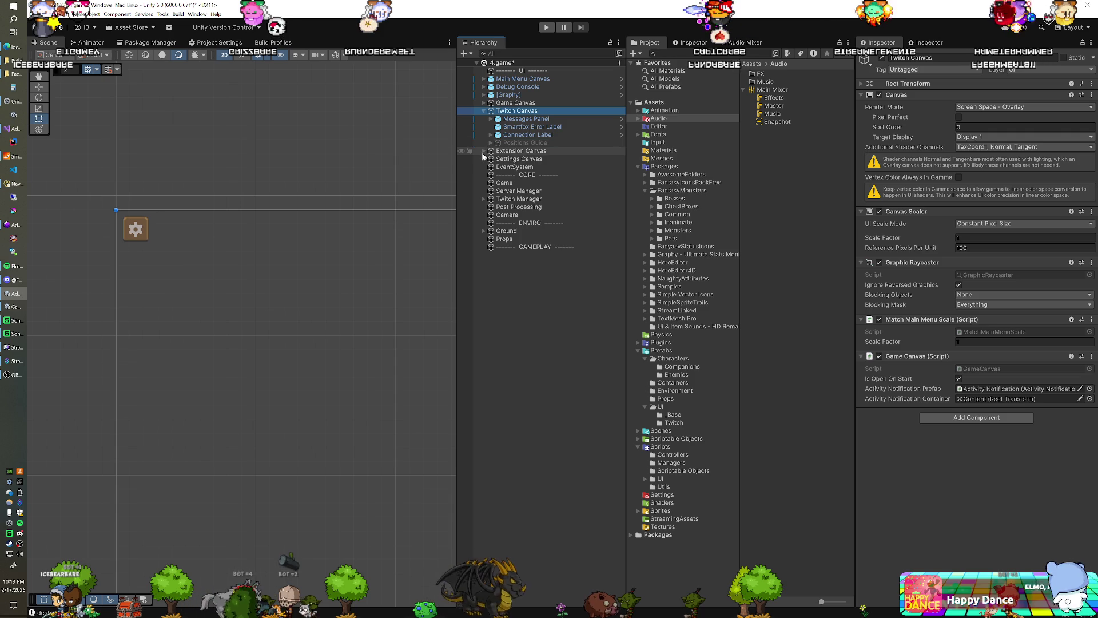
click(484, 152)
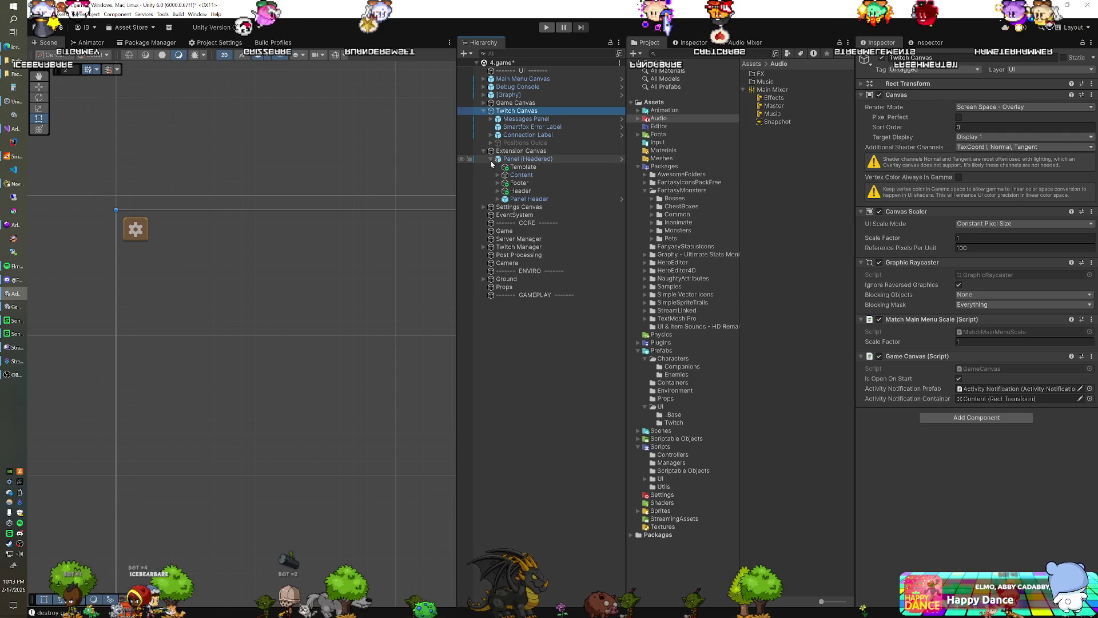
click(526, 119)
shift+click(528, 135)
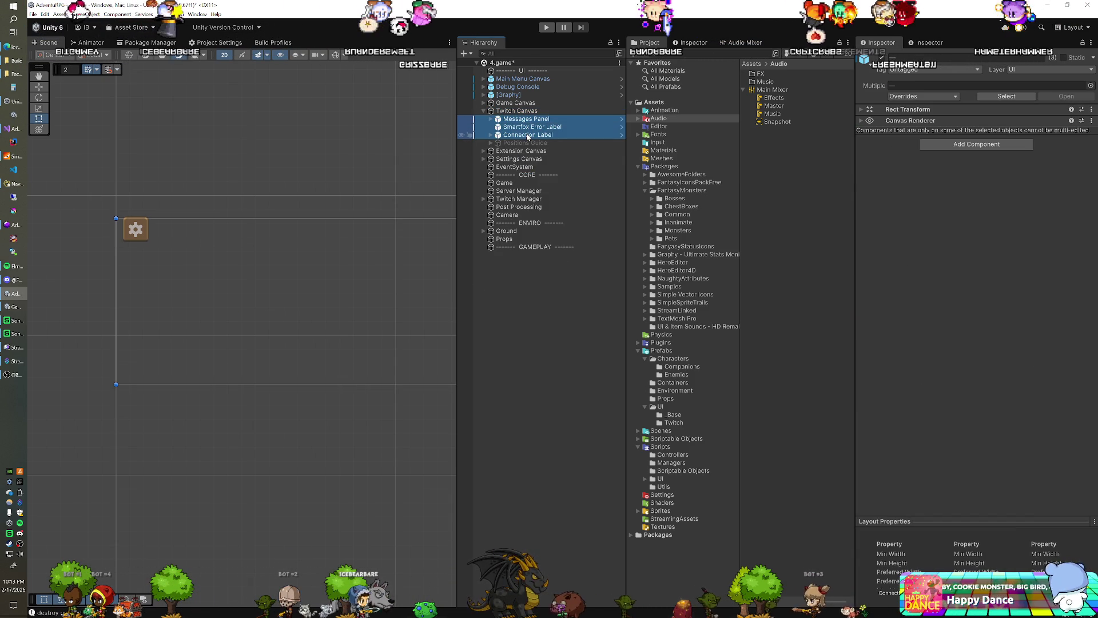
key(Delete)
click(529, 111)
click(529, 119)
key(Delete)
click(526, 111)
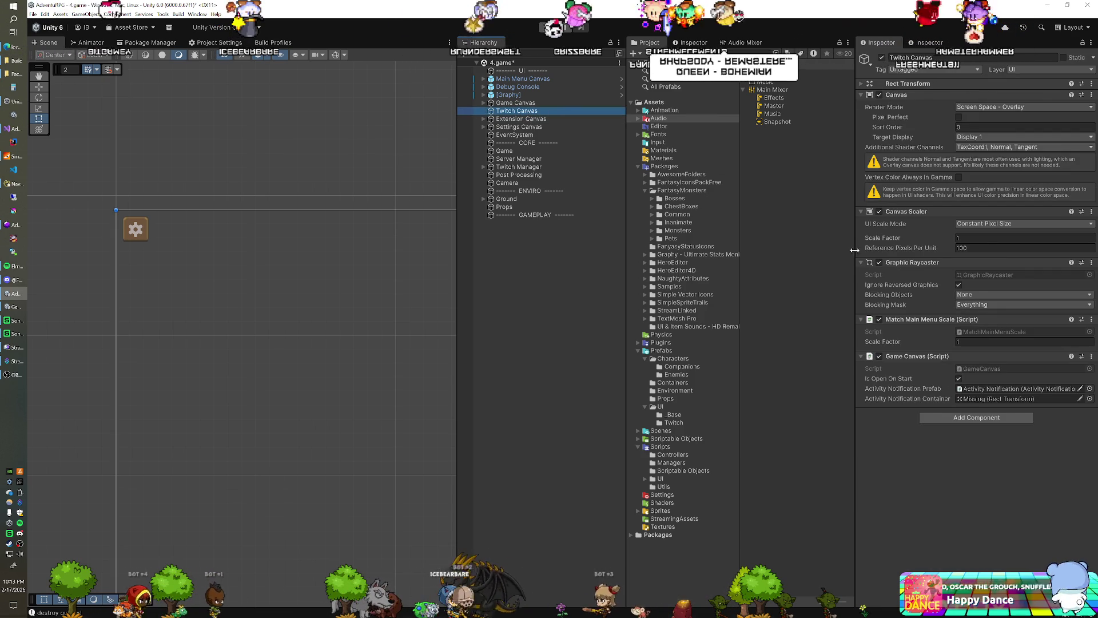
right_click(910, 356)
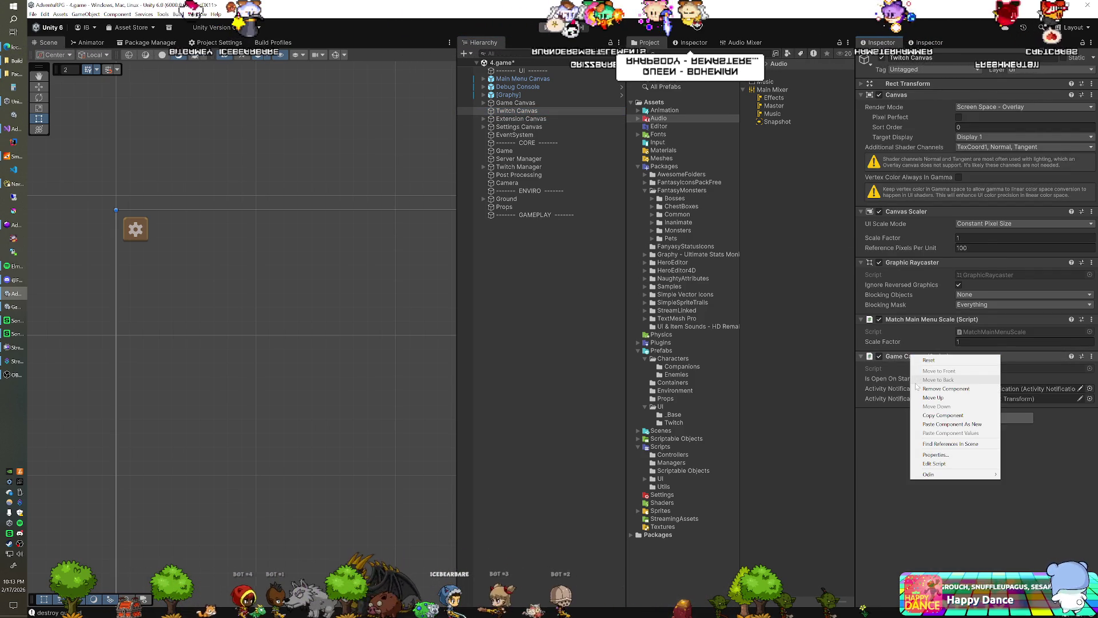
Remove the Game Canvas script from Twitch Canvas and add a UI Image inside it
click(918, 388)
right_click(523, 111)
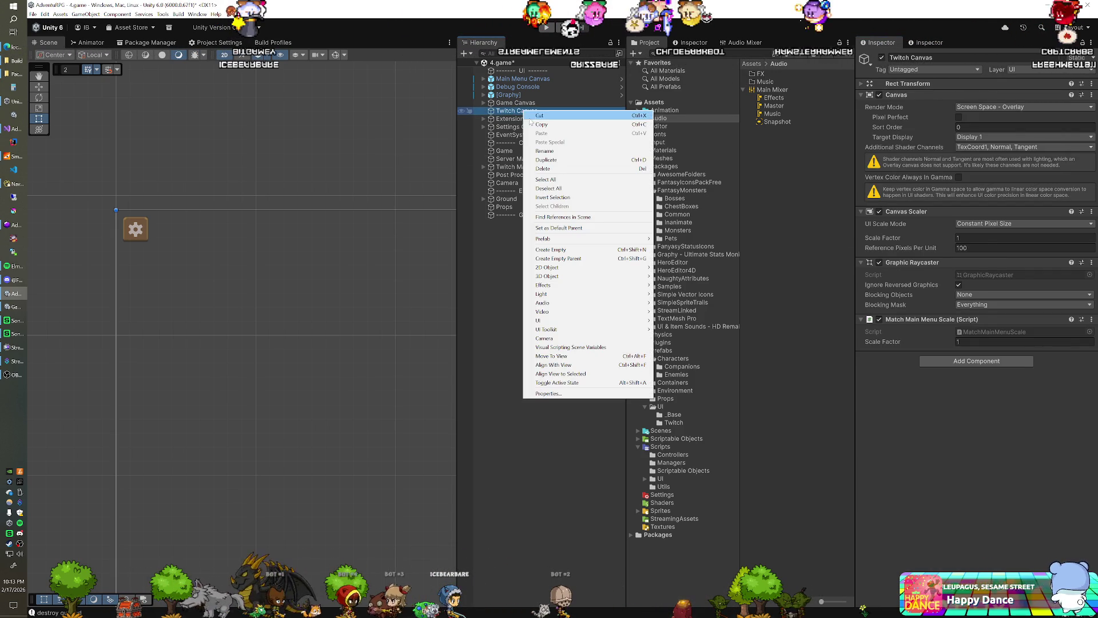
mouse_move(571, 324)
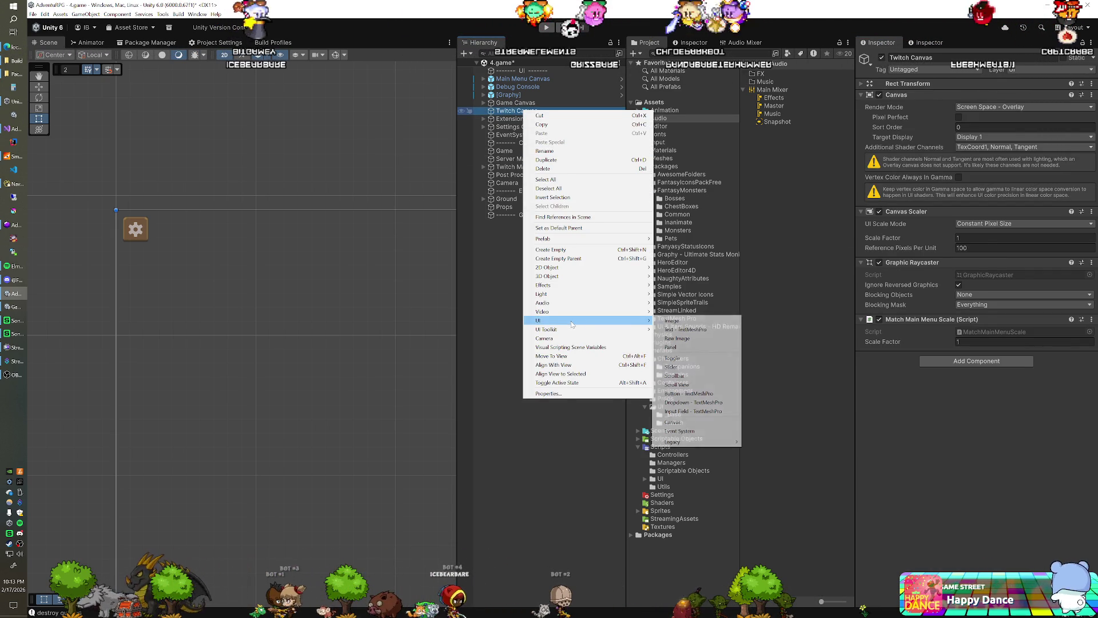
click(675, 320)
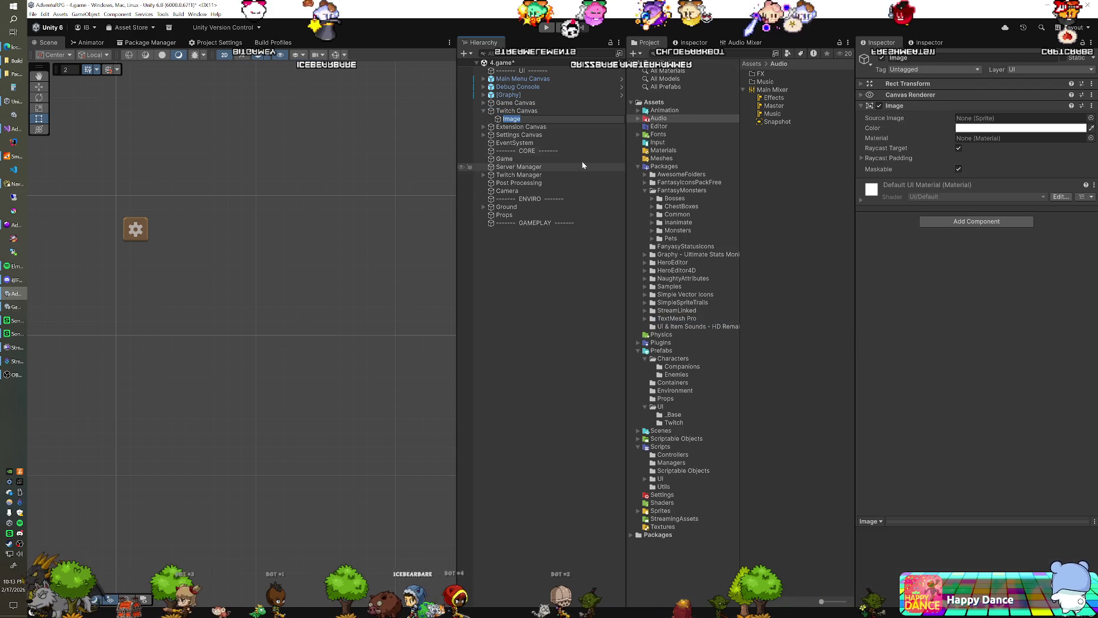
Stretch the Image across the whole canvas with -10 edge offsets
click(915, 83)
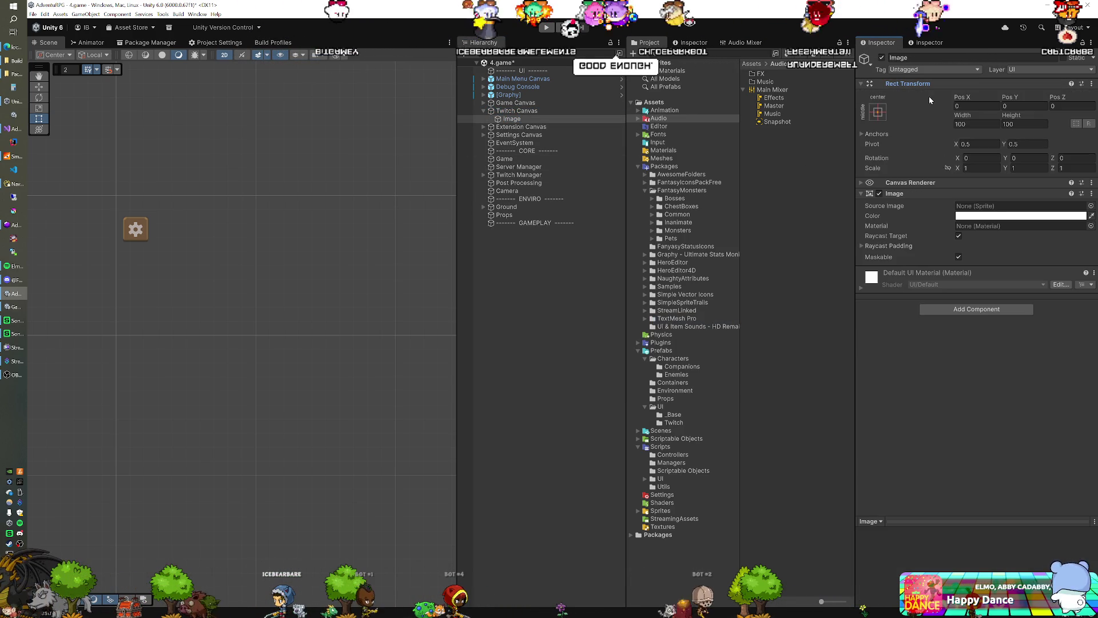
click(878, 111)
click(984, 262)
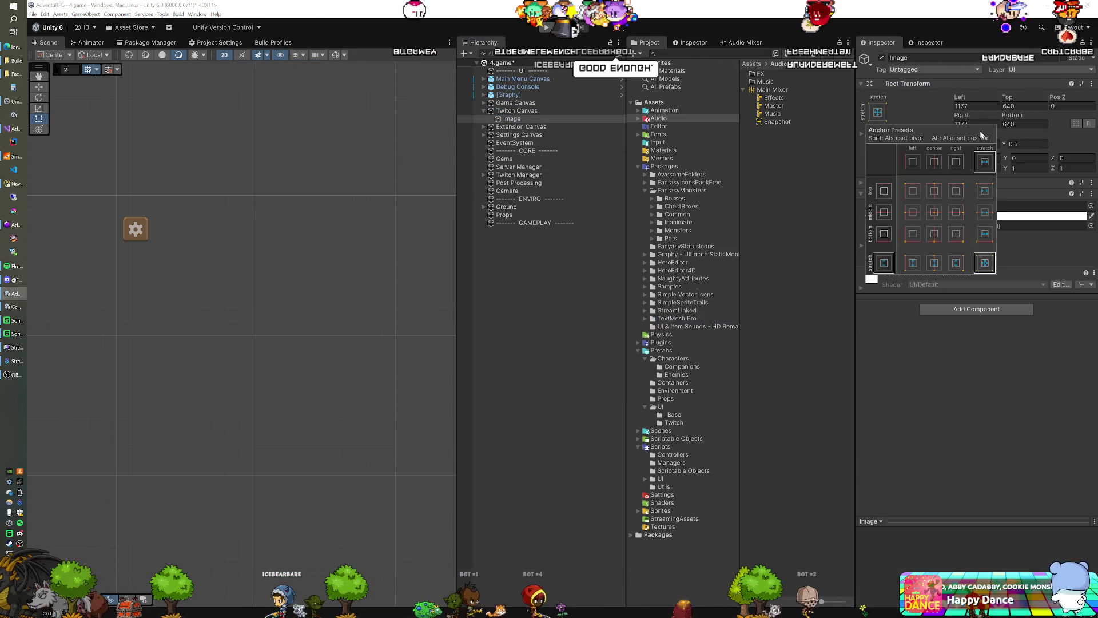
click(979, 107)
text(-)
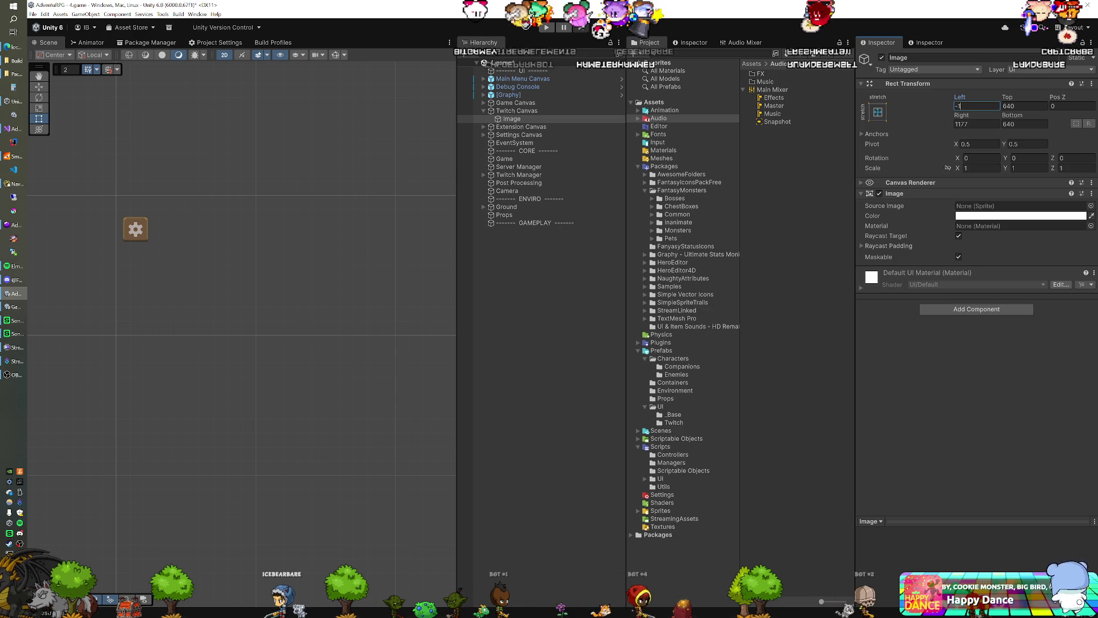
text(10)
key(Tab)
text(-10)
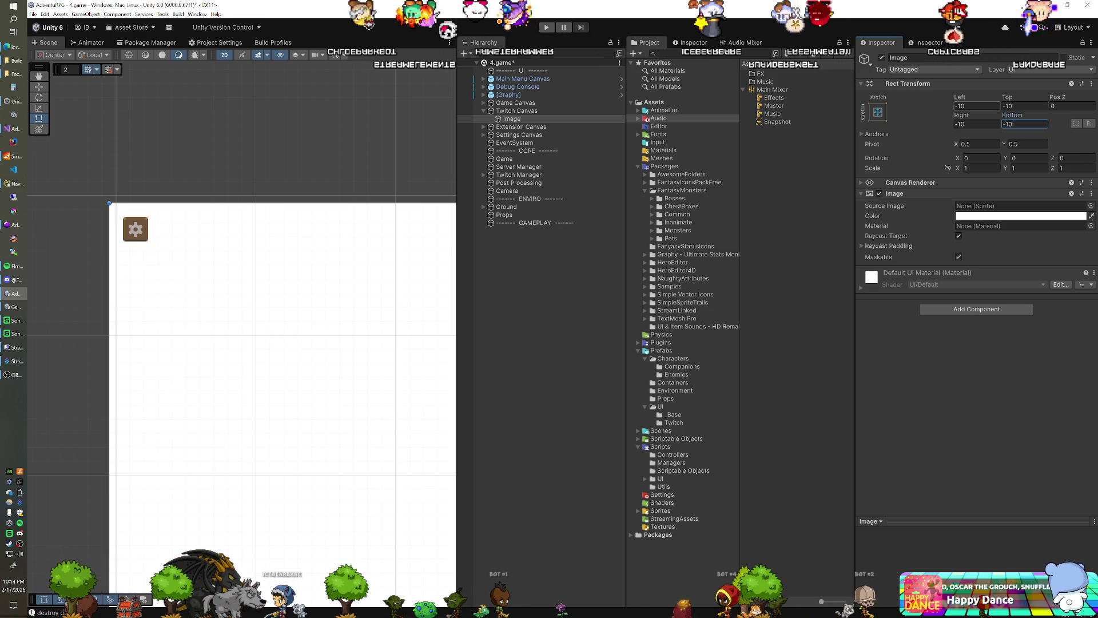
Make the Image translucent black, then skip the browser video ahead to 0:29
click(980, 215)
click(995, 399)
click(1050, 409)
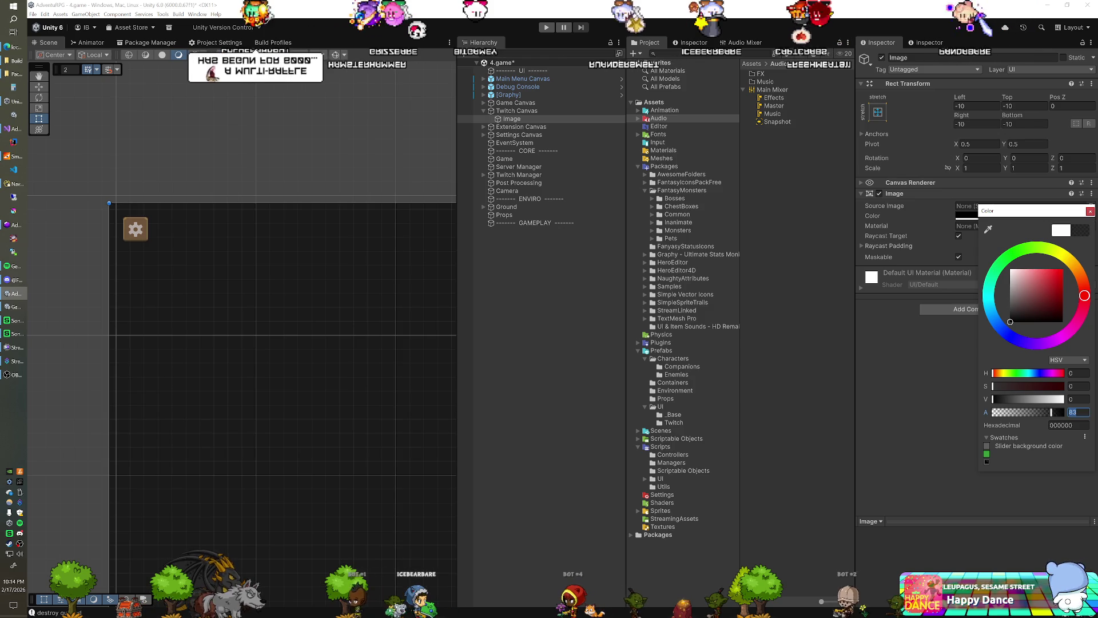
click(1090, 211)
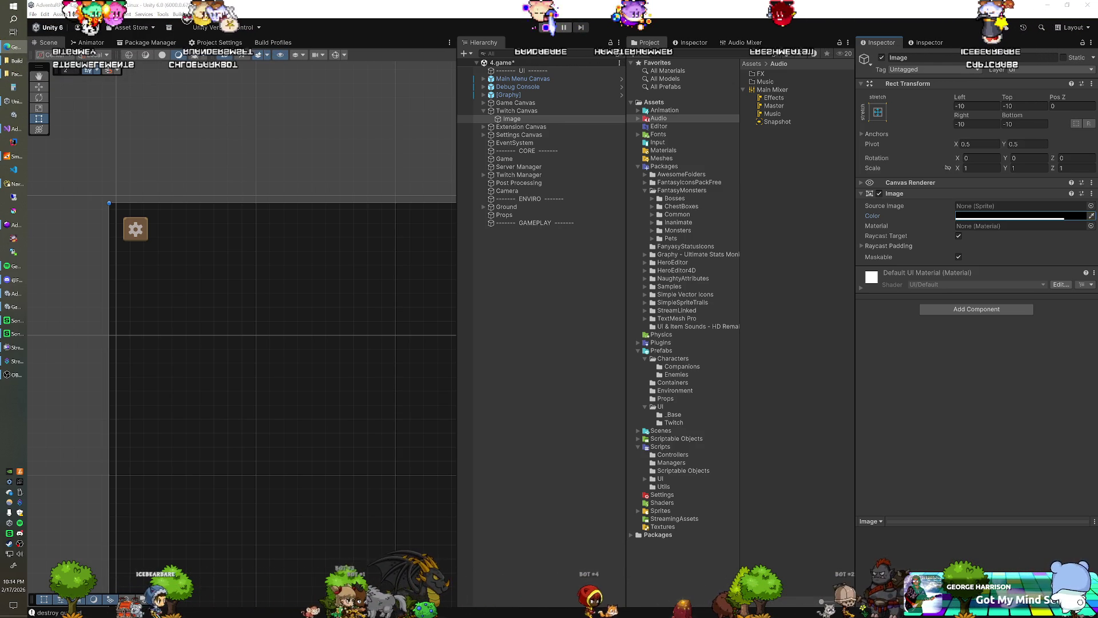
key(alt+Tab)
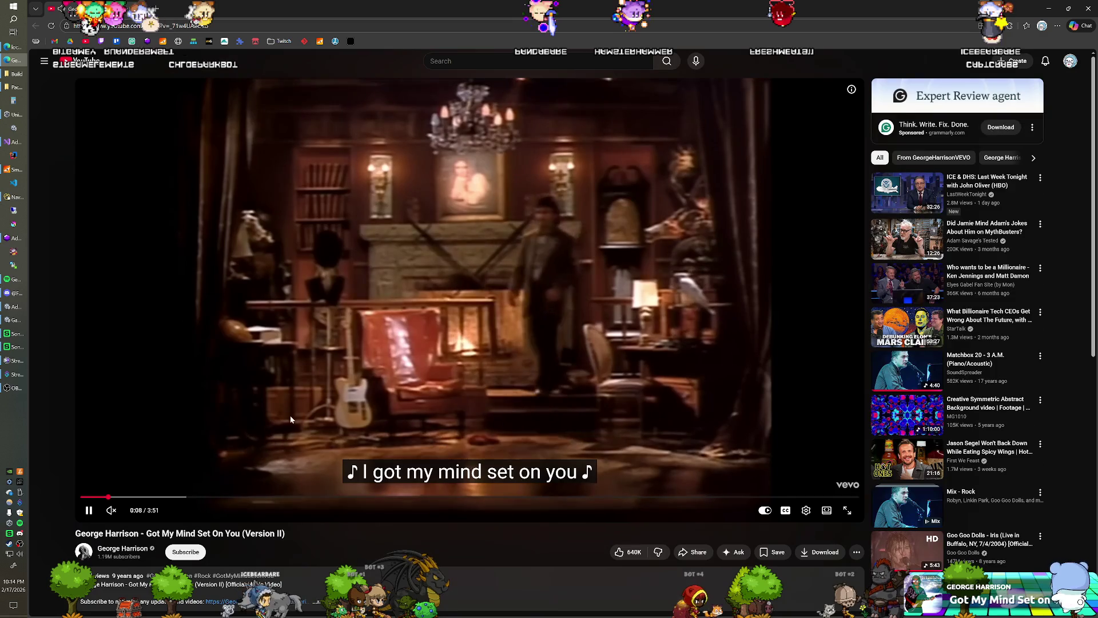
click(177, 498)
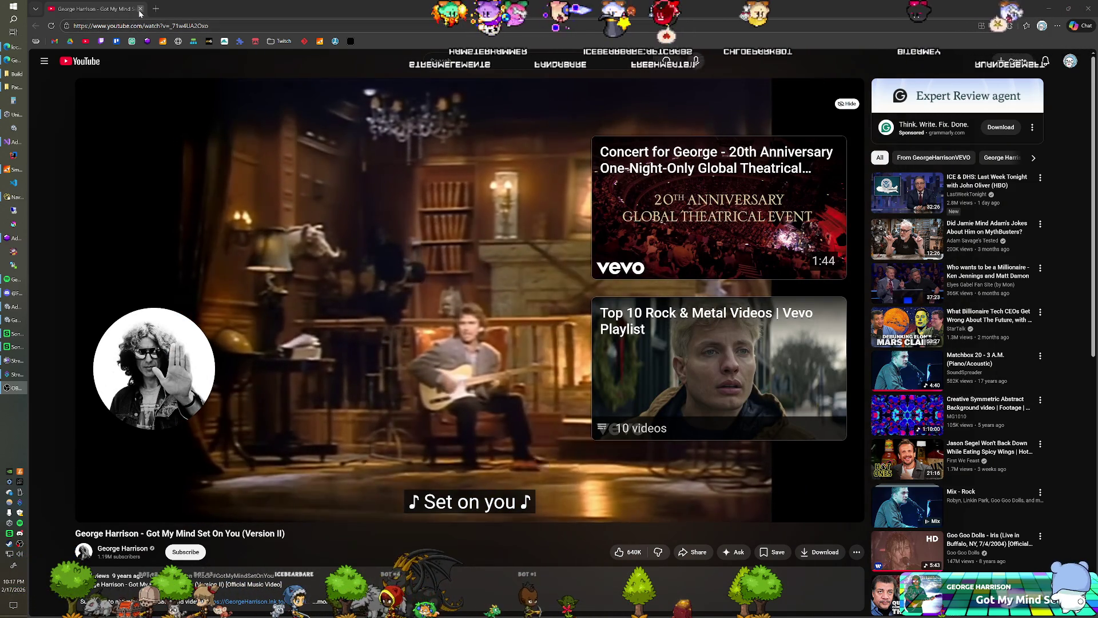
Leave the George Harrison video on YouTube and return to the Unity editor
key(alt+Tab)
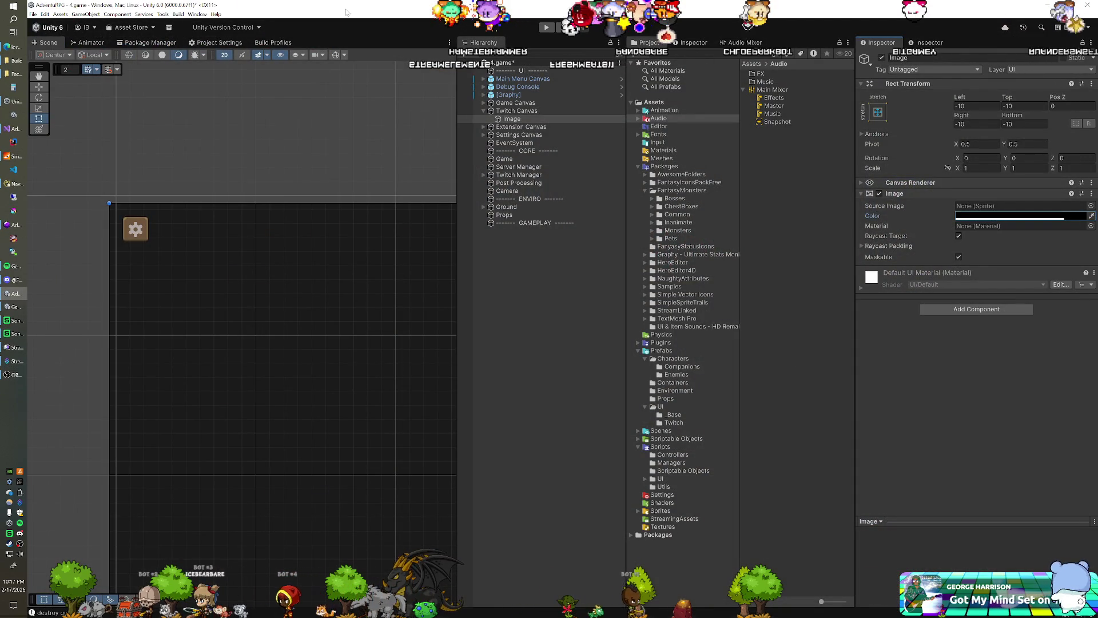
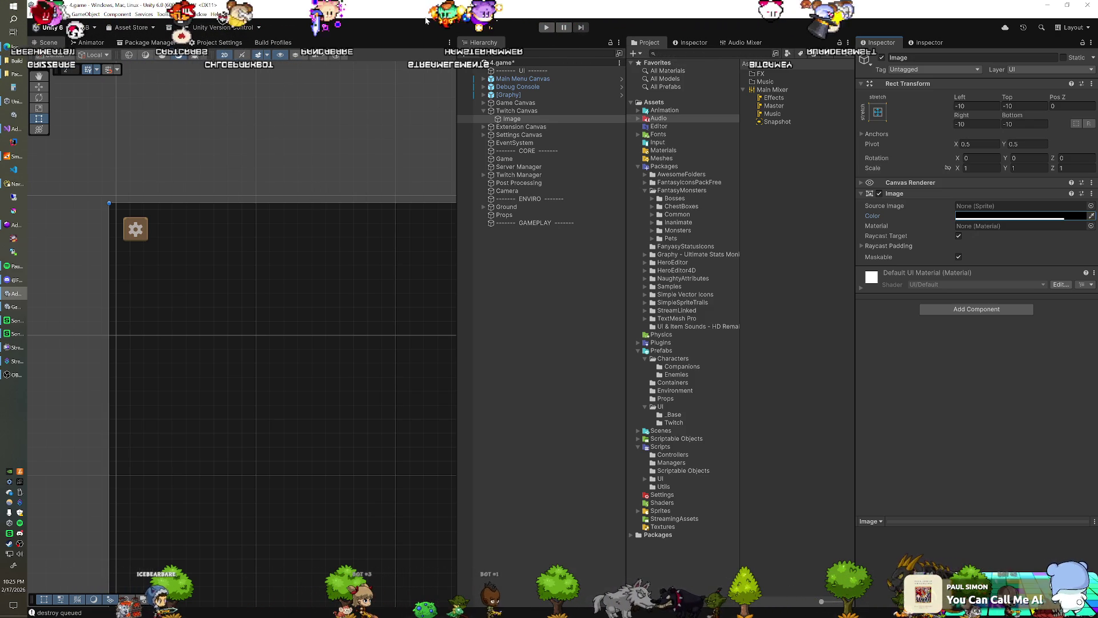
Rename the Image child of Twitch Canvas to 'Background'
scroll(353, 297, down, 2)
scroll(150, 291, up, 4)
scroll(331, 283, down, 2)
scroll(333, 286, down, 2)
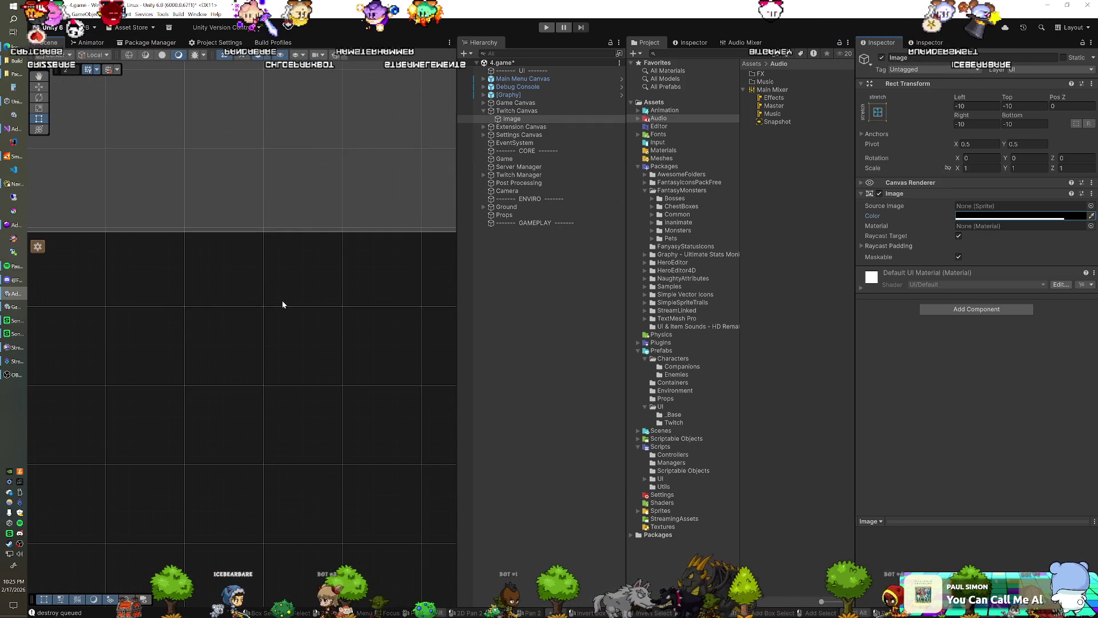
click(512, 120)
text(Backgrou)
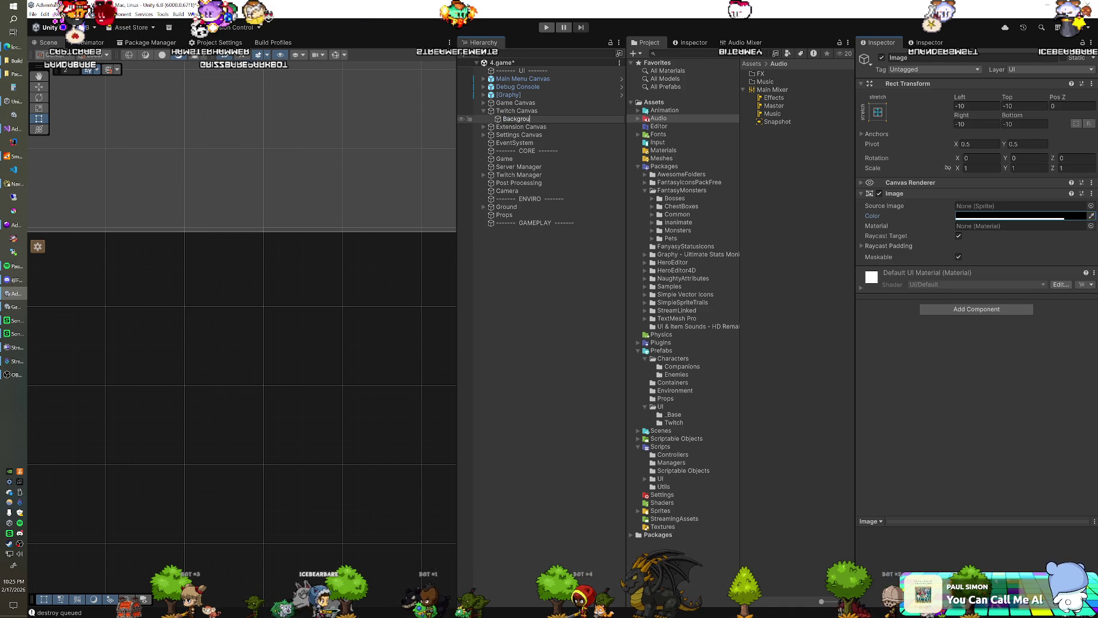
text(nd)
key(Return)
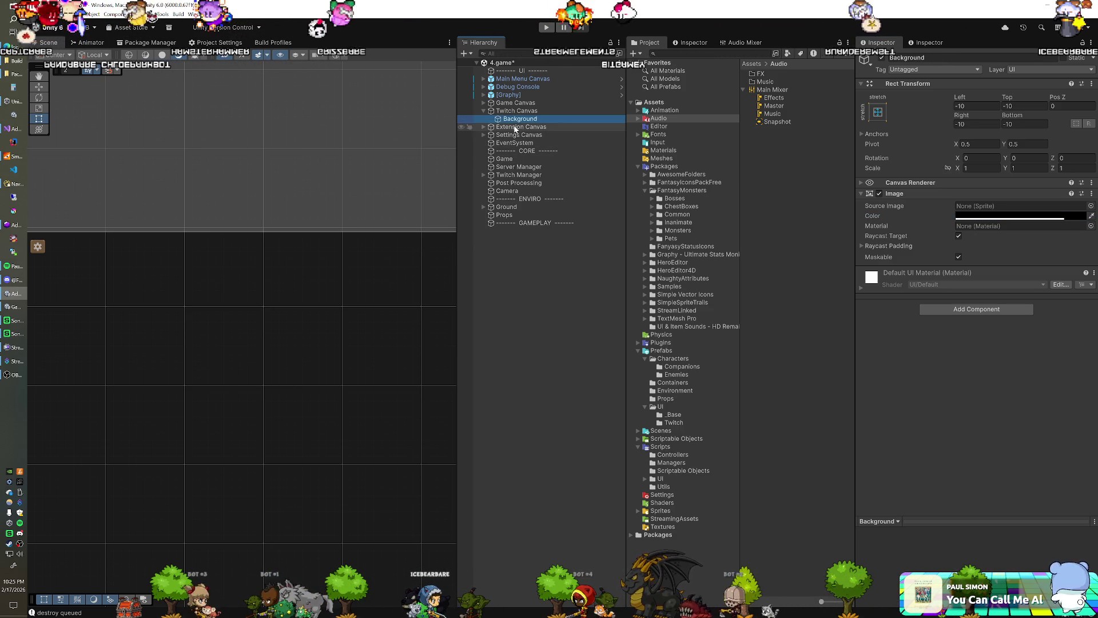
click(514, 113)
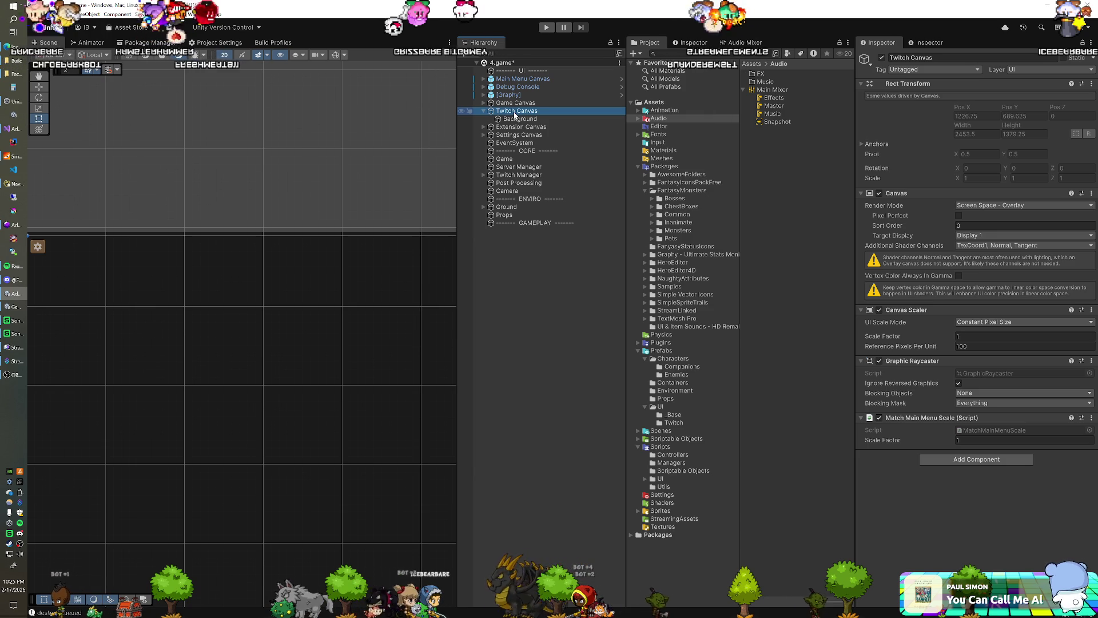
Browse to the Prefabs/UI/_Base folder in the Project window
right_click(514, 112)
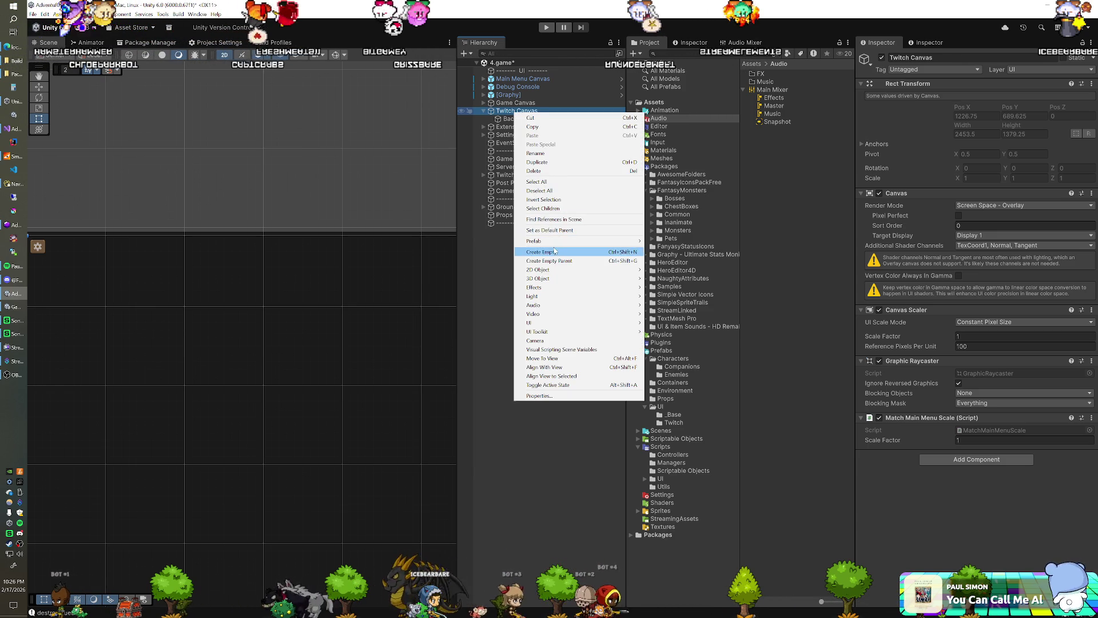
click(504, 110)
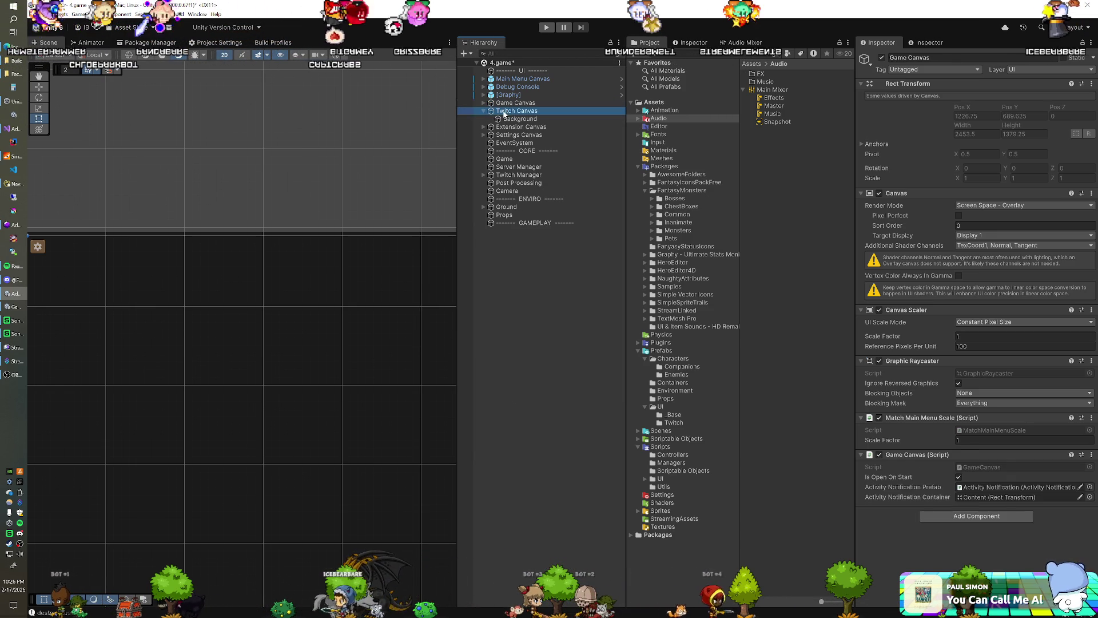
click(661, 406)
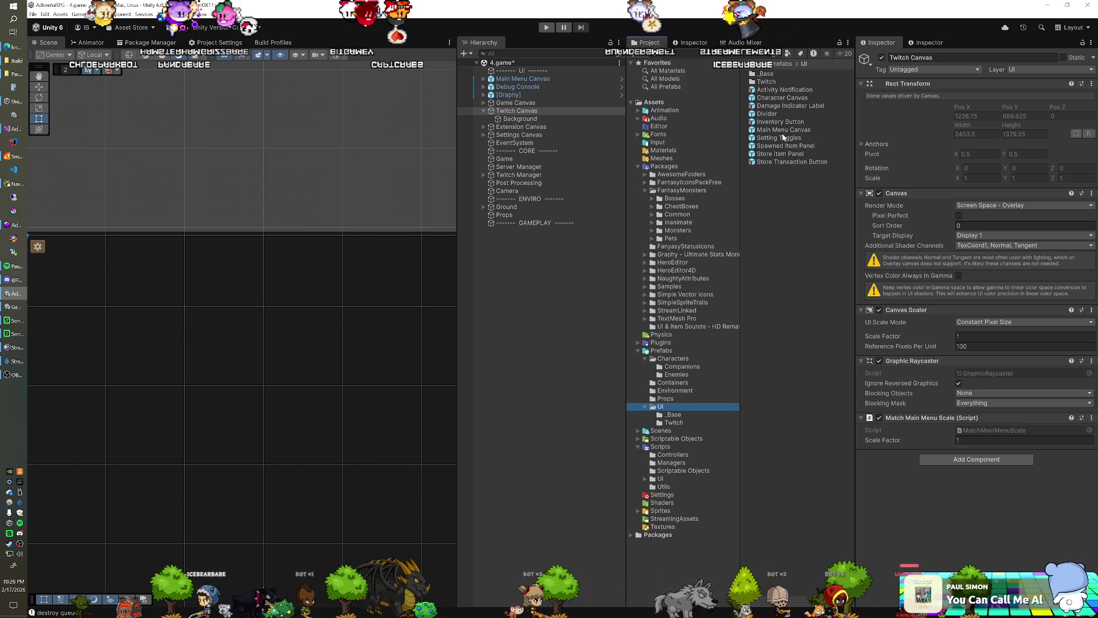
click(673, 414)
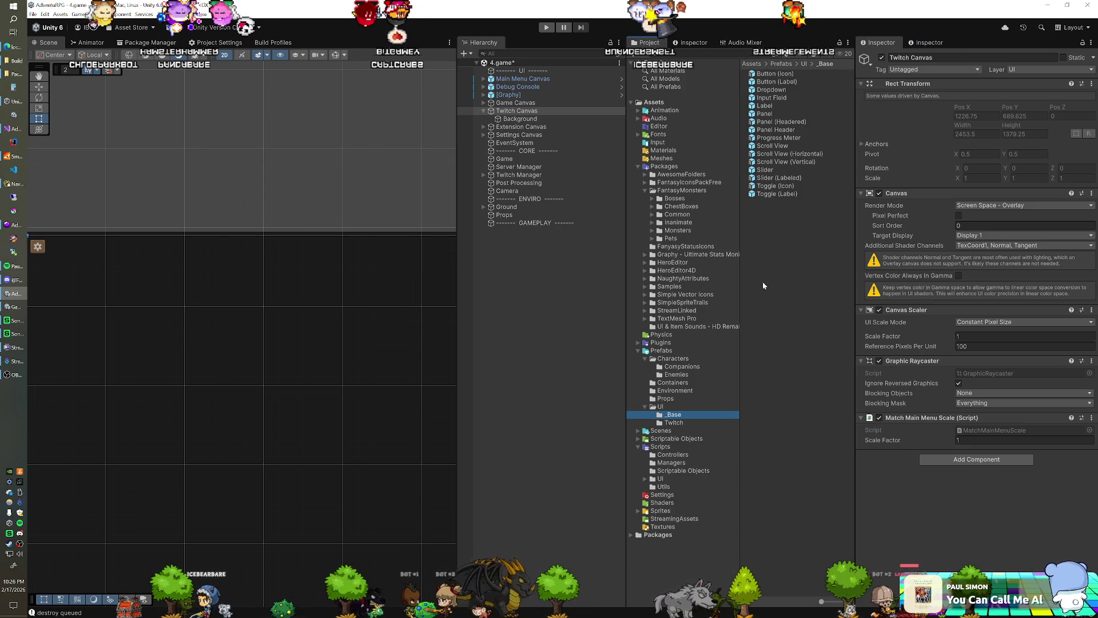
Place a Panel prefab under Twitch Canvas, discarding a briefly added Panel (Headered)
drag(766, 114, 740, 121)
click(766, 121)
drag(680, 139, 512, 113)
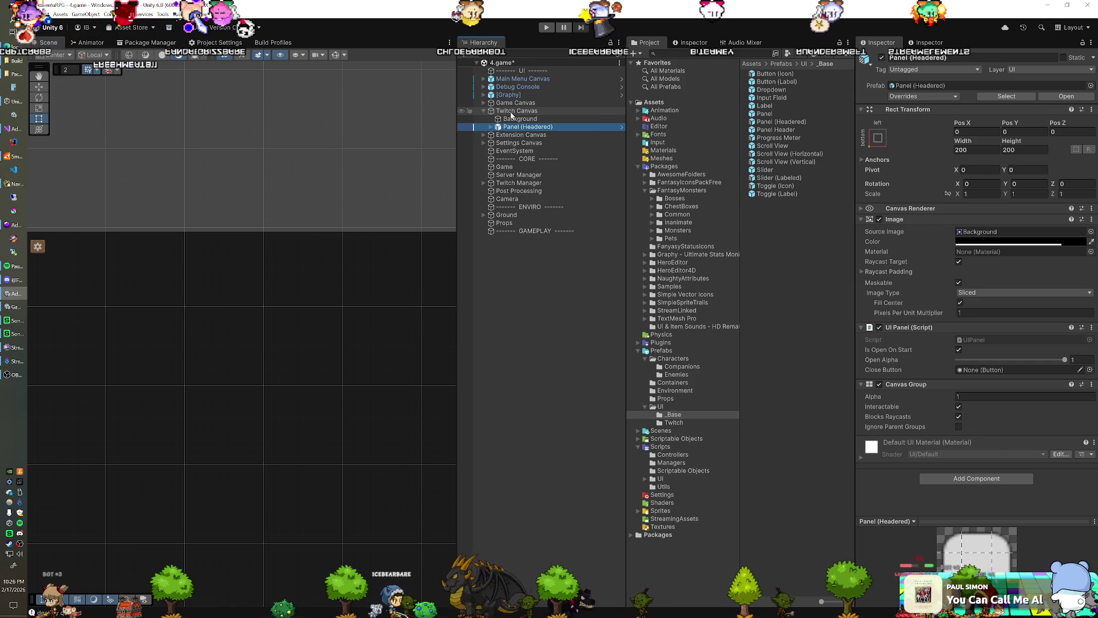
key(Delete)
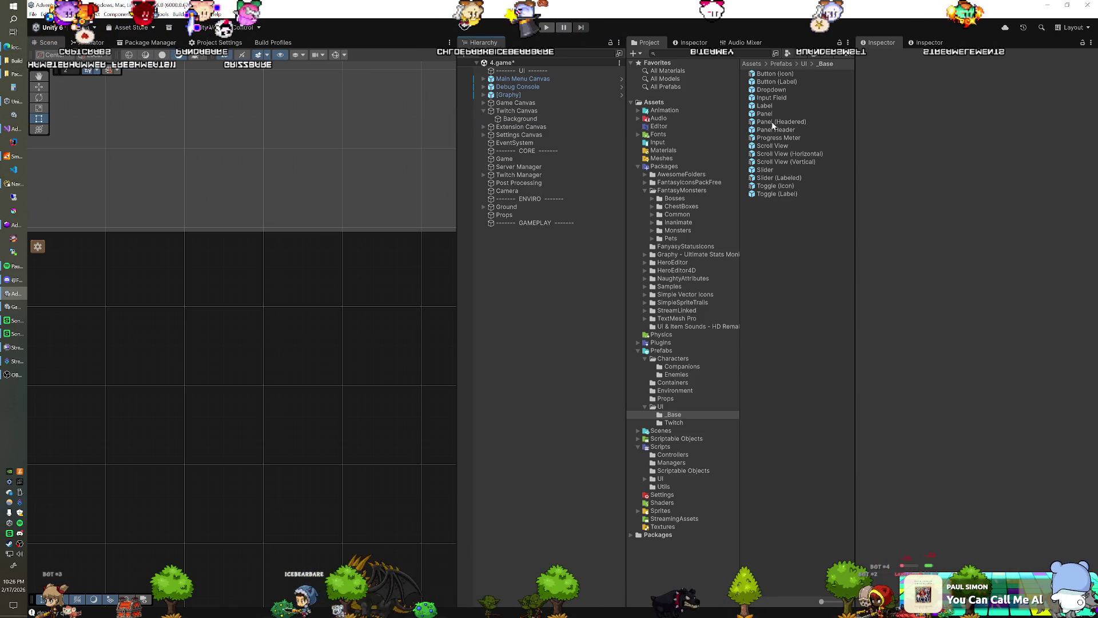
drag(765, 114, 523, 113)
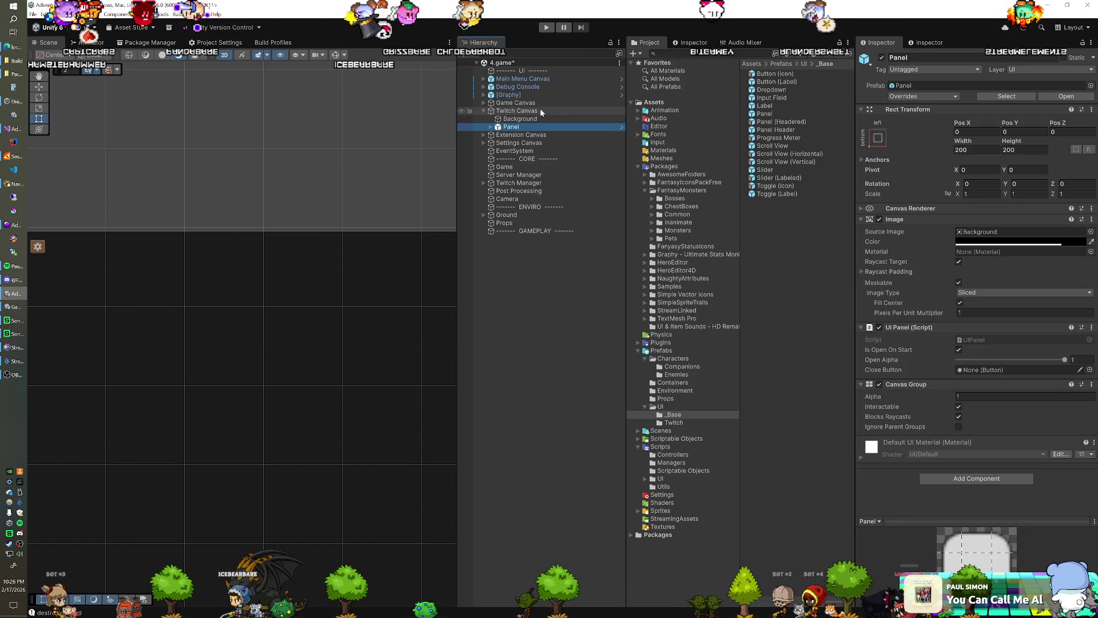
Assign the Panel sprite (searched 'panel') as Source Image and set colour to opaque white FFFFFF
click(1091, 231)
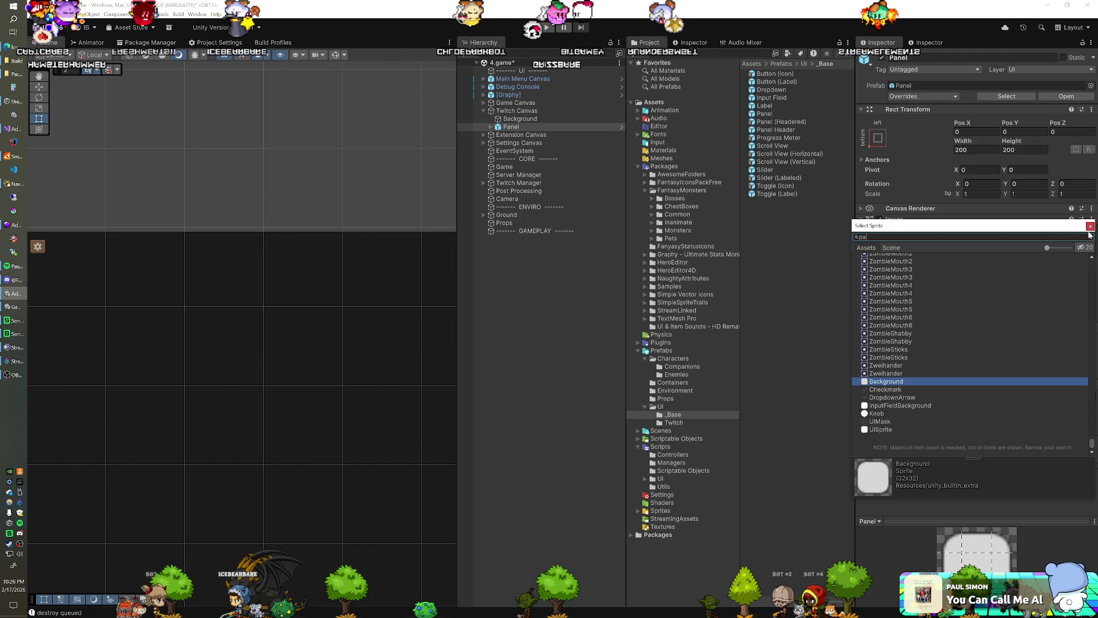
text(panel)
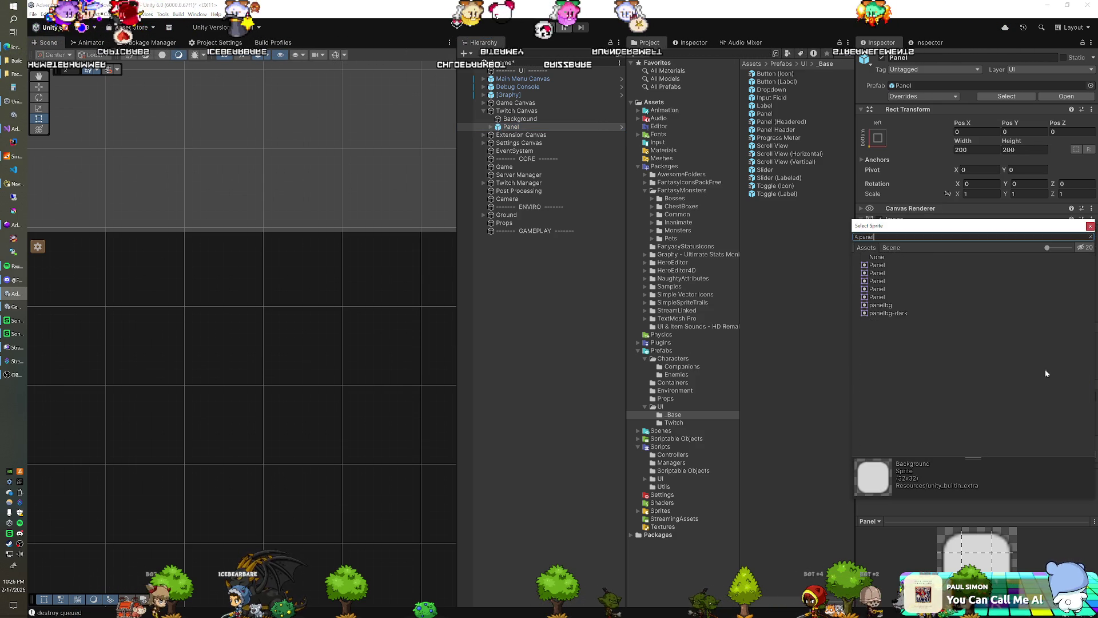
click(1054, 248)
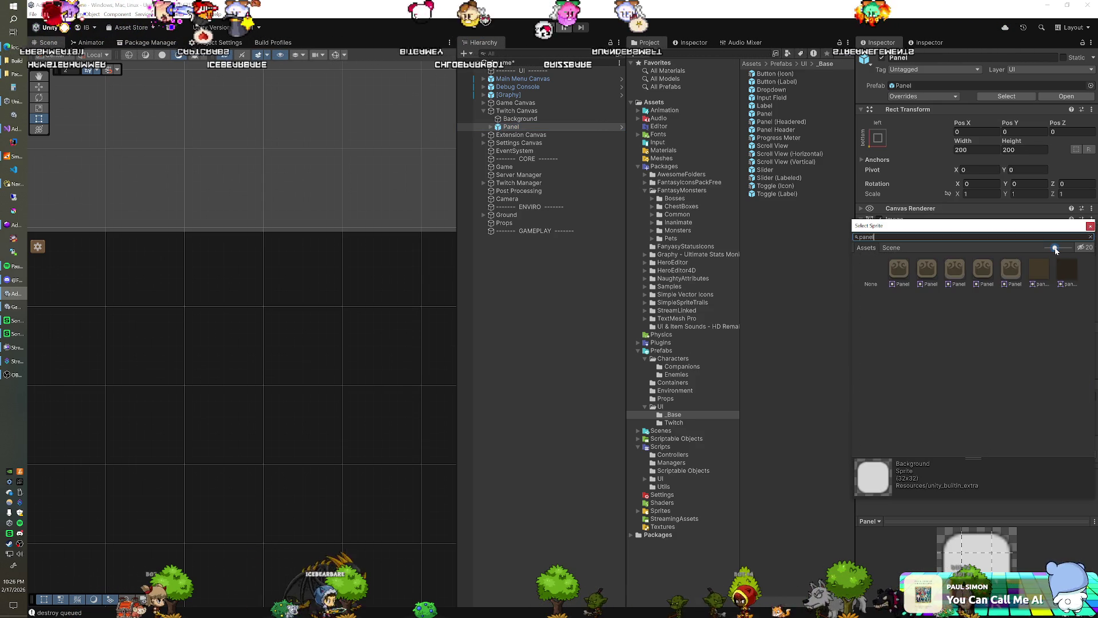
click(909, 272)
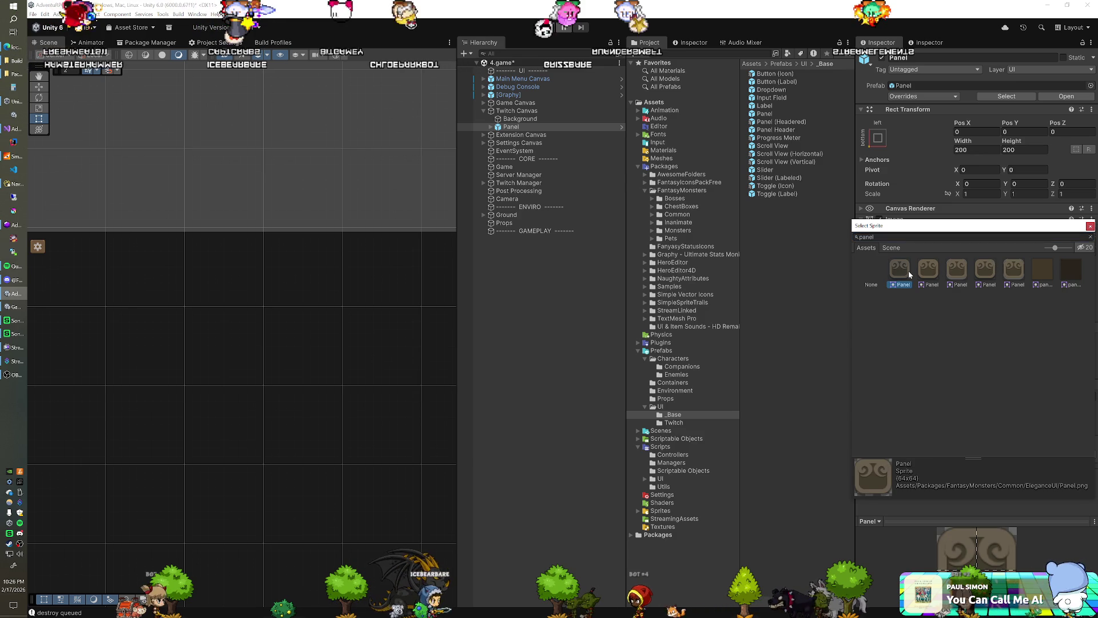
double_click(908, 270)
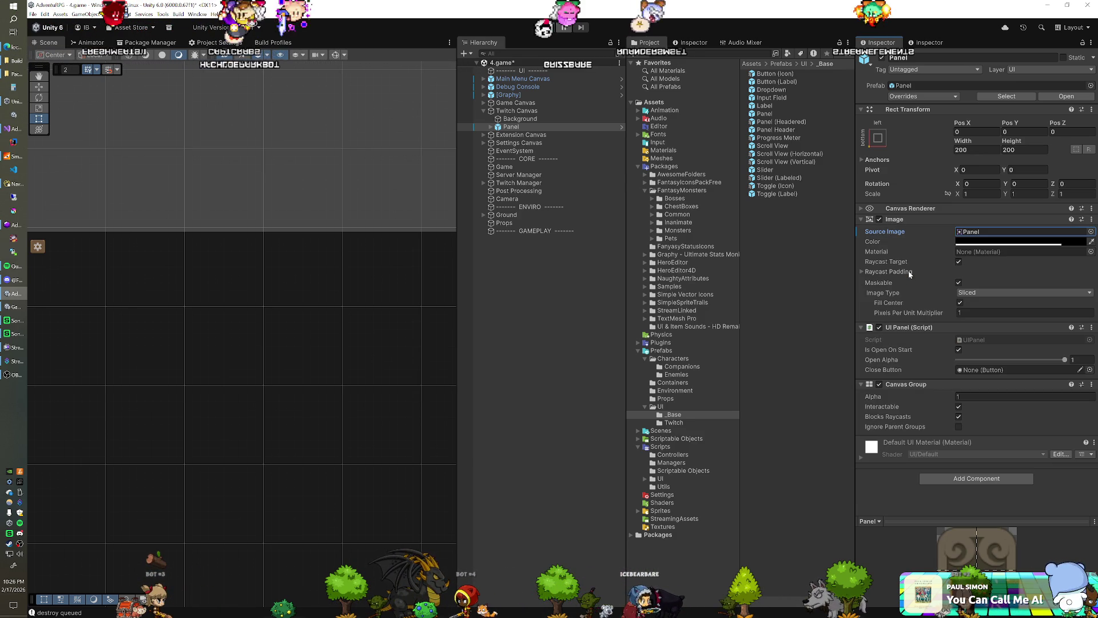
click(1024, 242)
click(1010, 296)
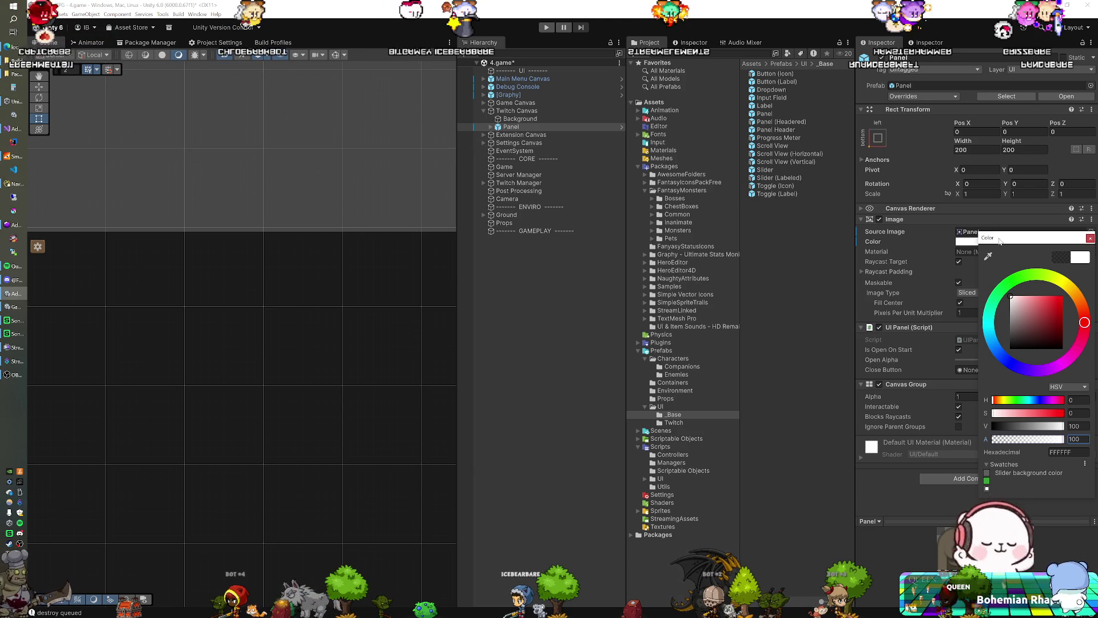
Move the colour picker aside and close it, keeping the white colour
drag(999, 240, 931, 234)
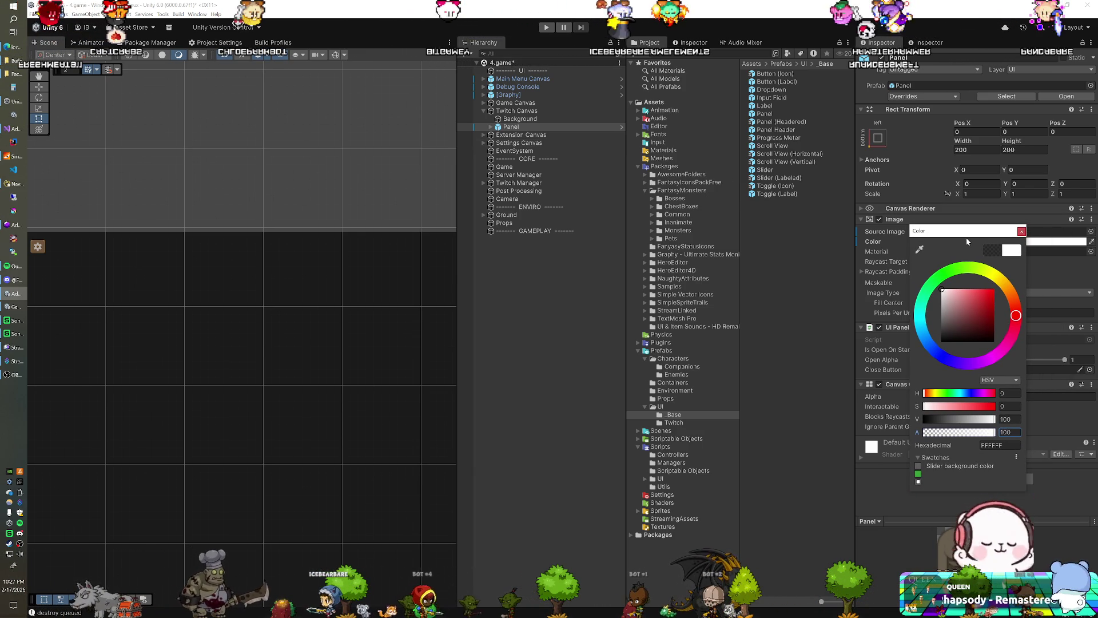
click(1021, 232)
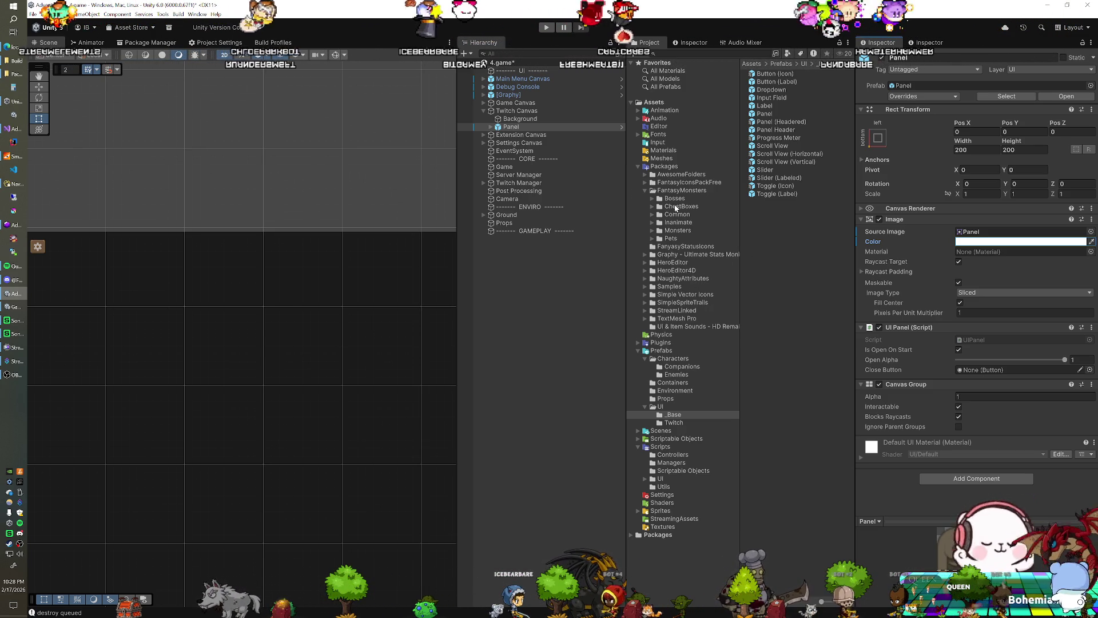
Anchor the Panel middle-centre, widen it to about 433, and select its Content child
click(878, 138)
click(935, 238)
click(1021, 169)
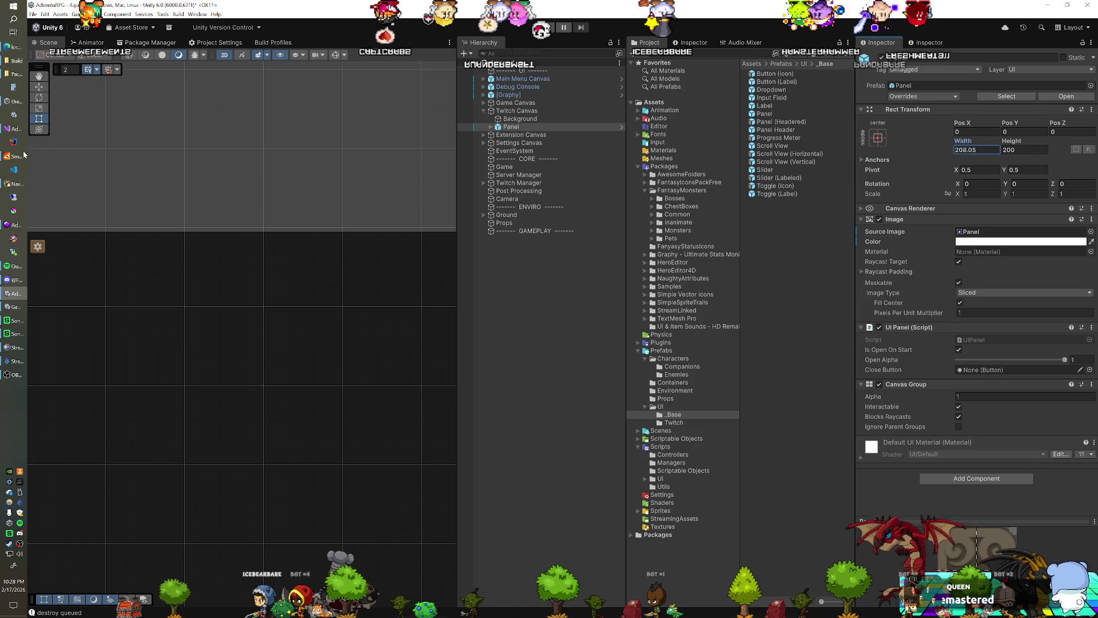
text(327.4)
drag(963, 141, 1081, 144)
key(Tab)
text(261.8)
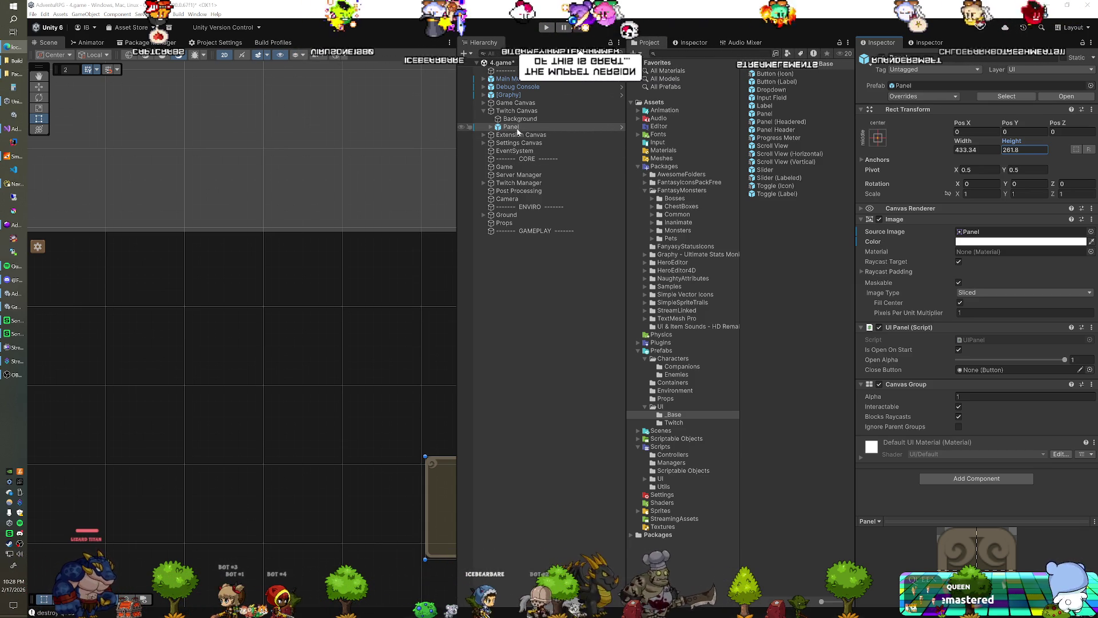
click(490, 127)
click(520, 134)
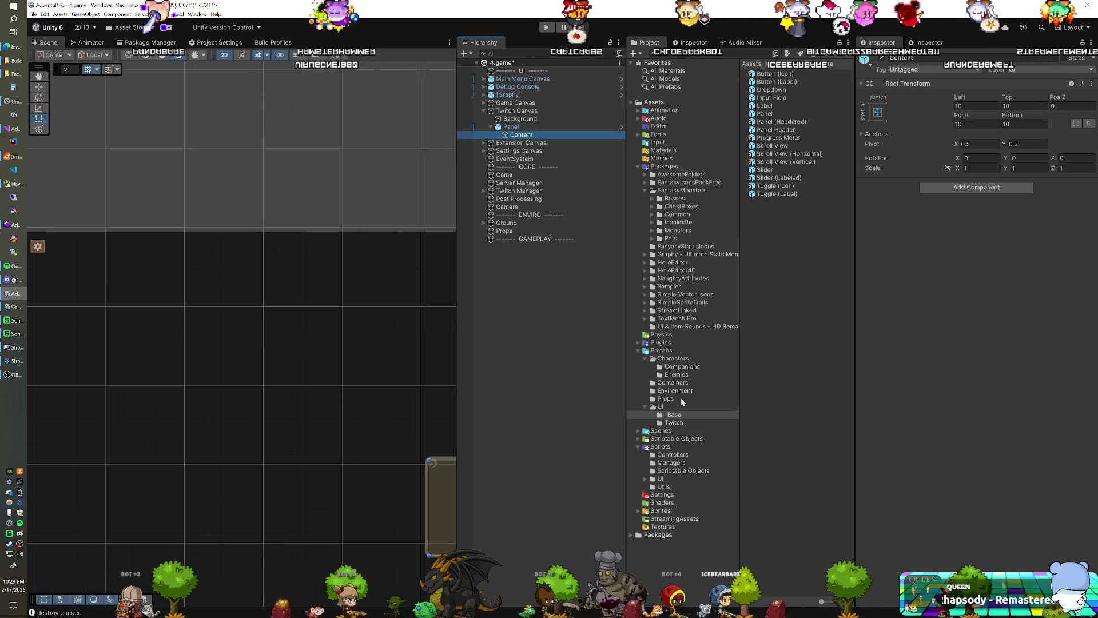
Add a Button (Label) under Content and give it the brown Button sprite
click(778, 82)
drag(779, 83, 529, 136)
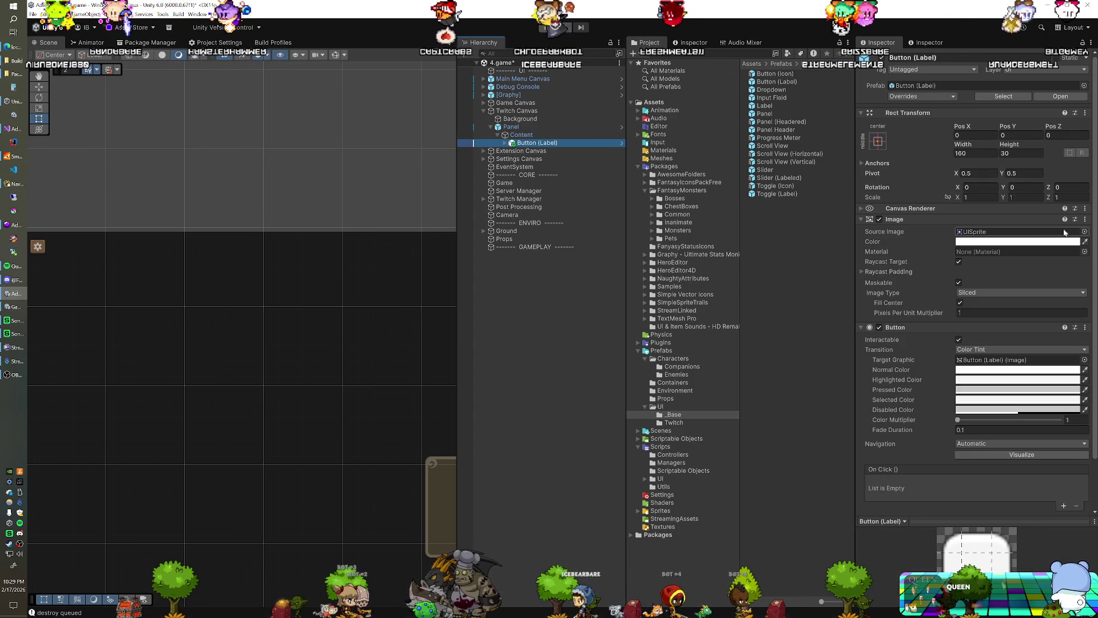
click(1084, 231)
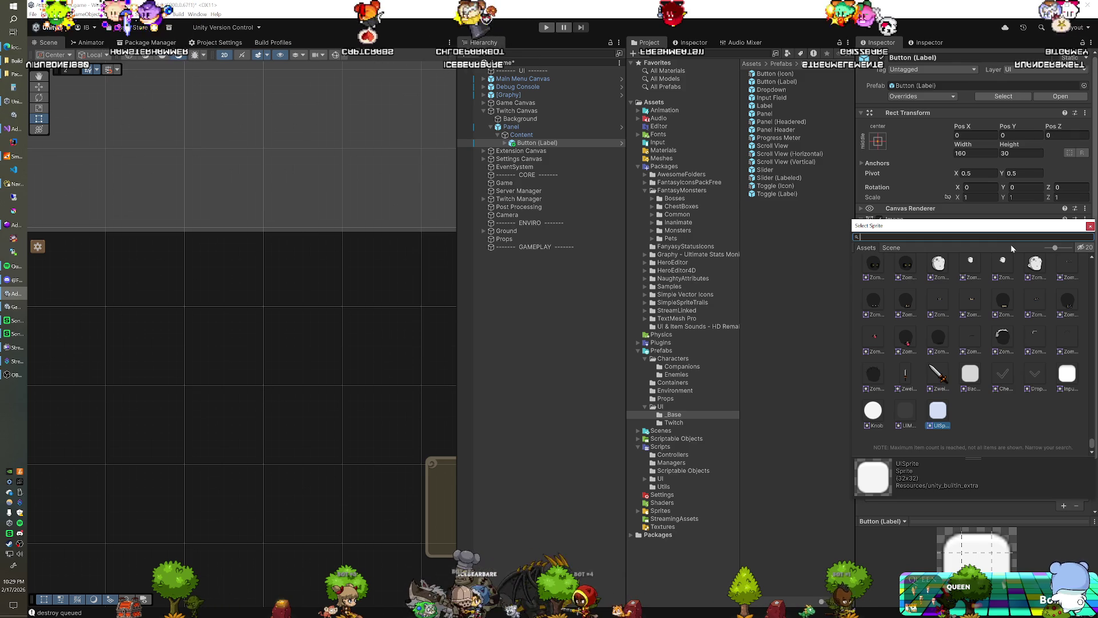
text(butt)
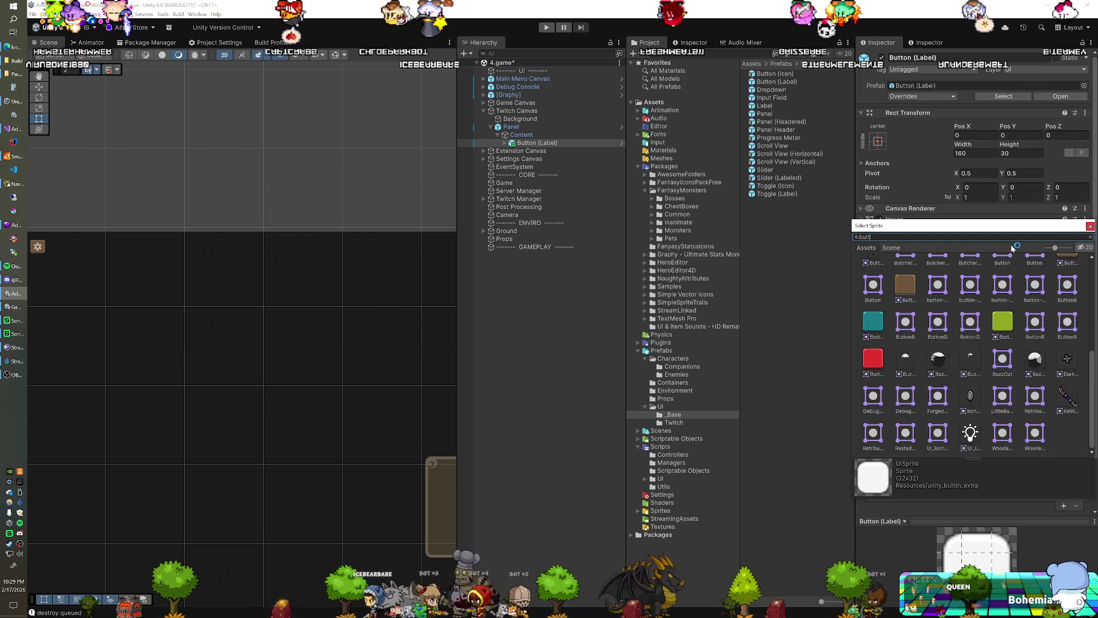
click(900, 271)
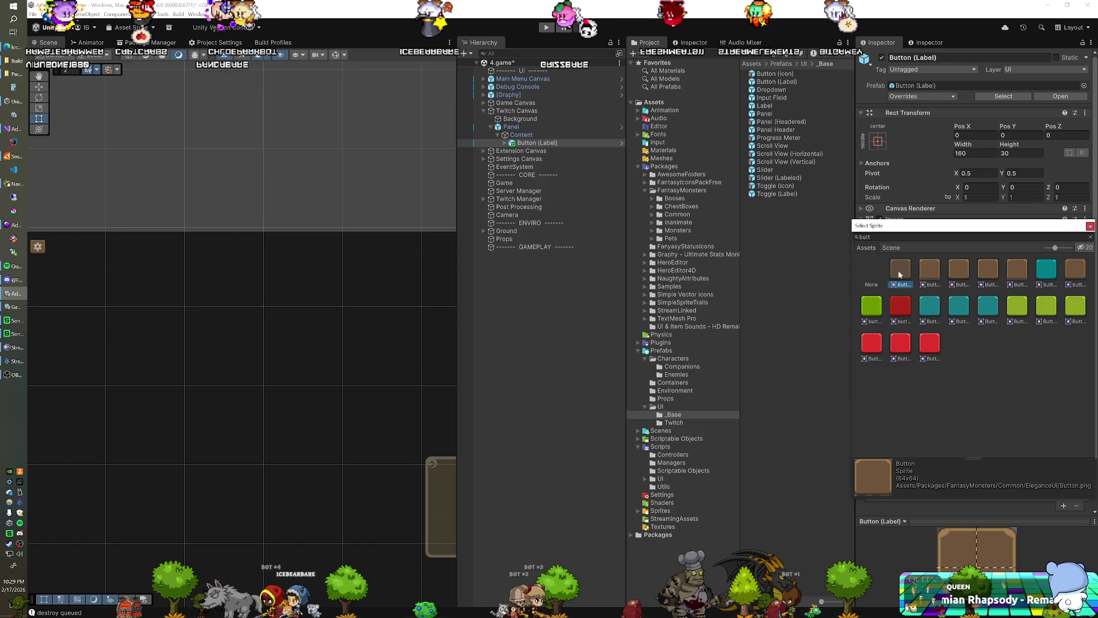
double_click(900, 274)
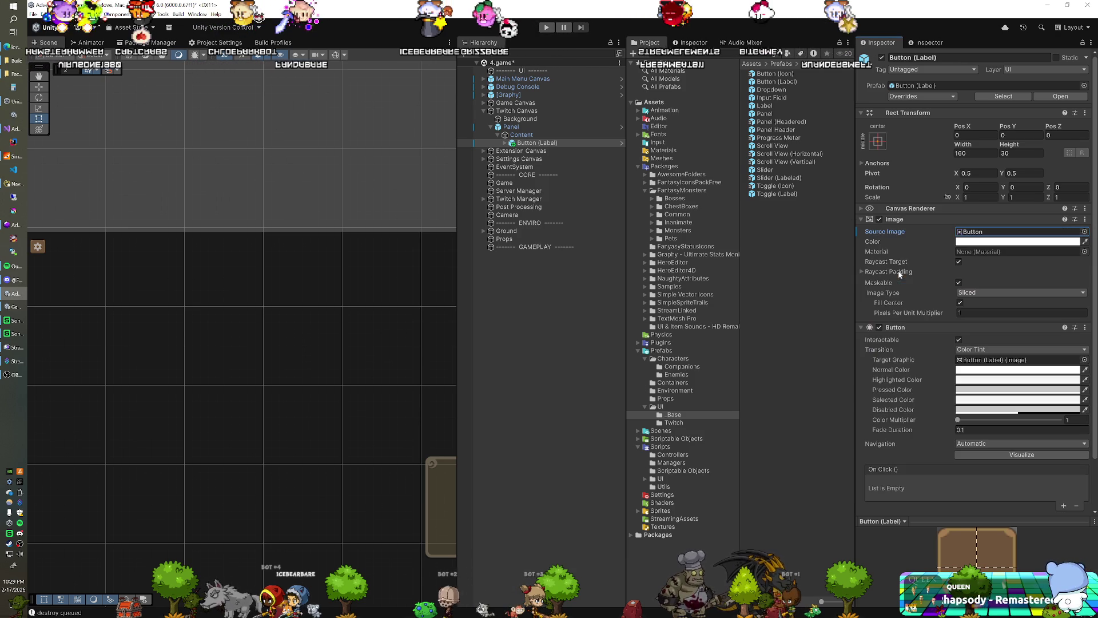
Apply the sprite override to the prefab, then switch the sprite to green ButtonG
right_click(887, 231)
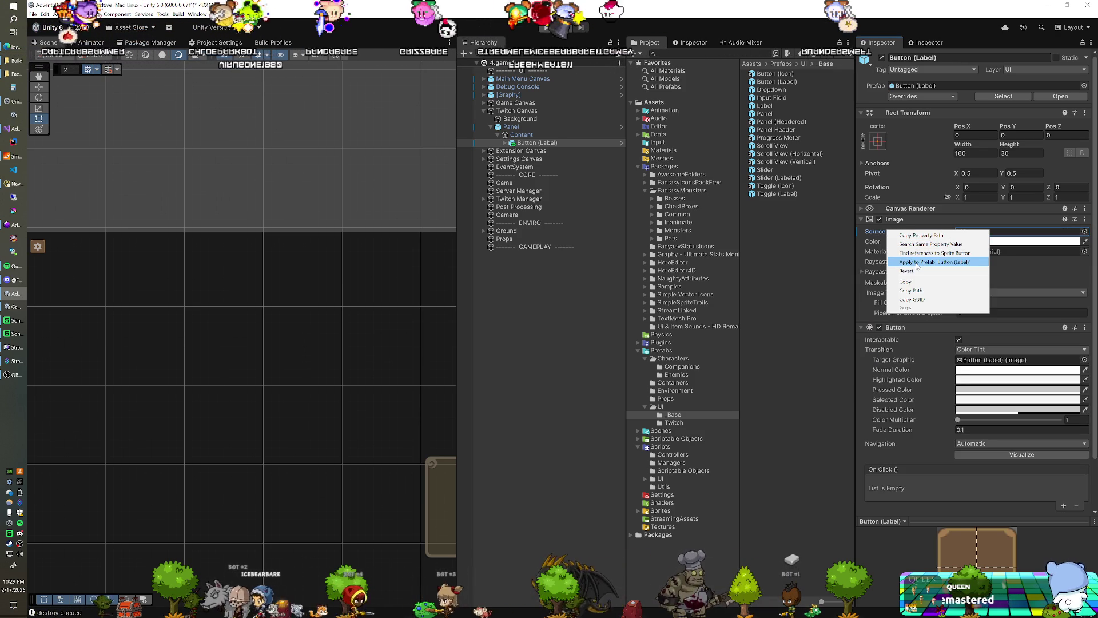
click(917, 262)
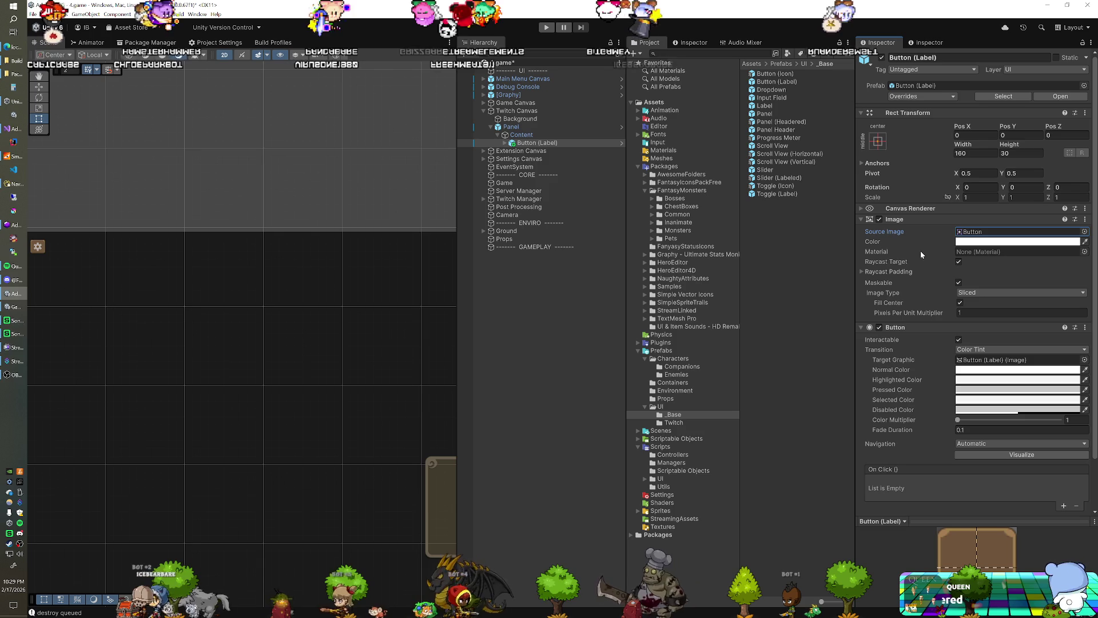
click(1085, 231)
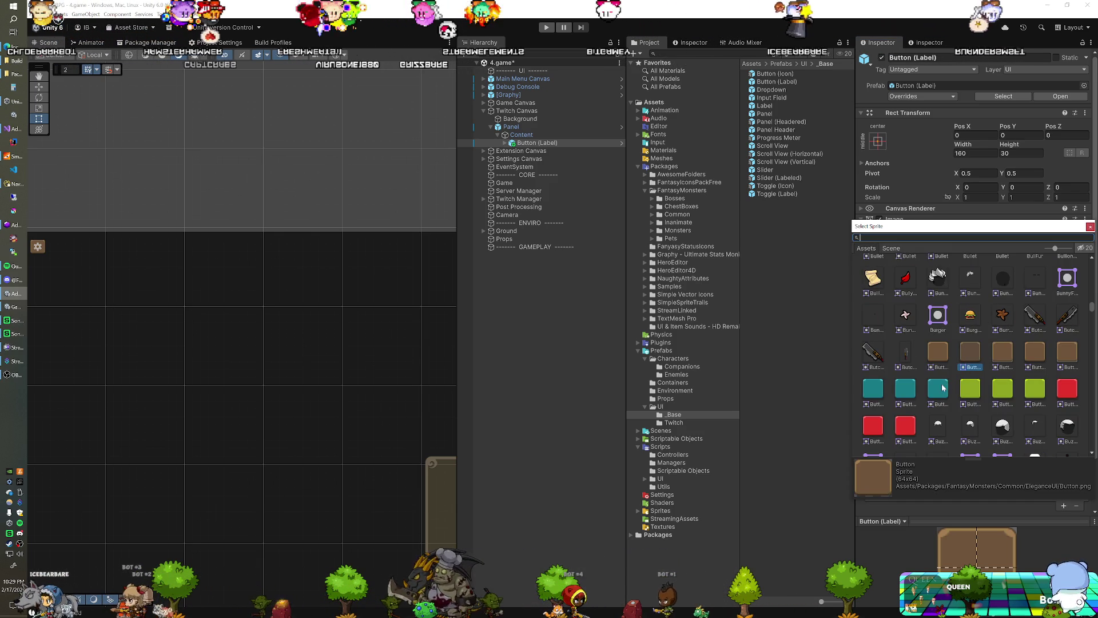
double_click(971, 390)
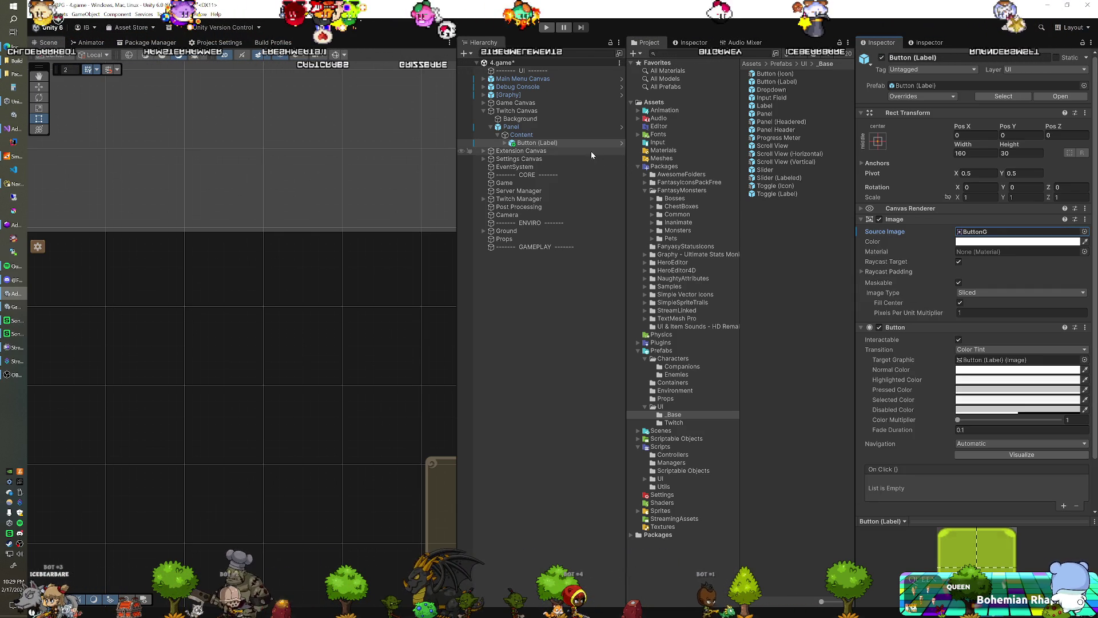
Open the Button (Label) prefab for editing with its Label child selected
click(622, 144)
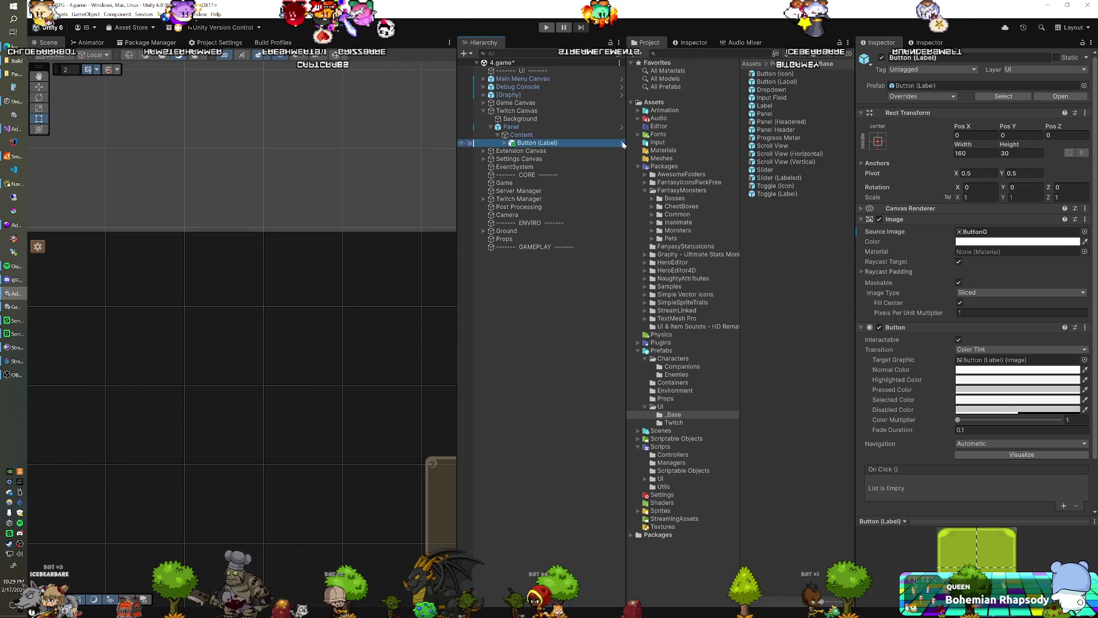
click(623, 143)
click(532, 92)
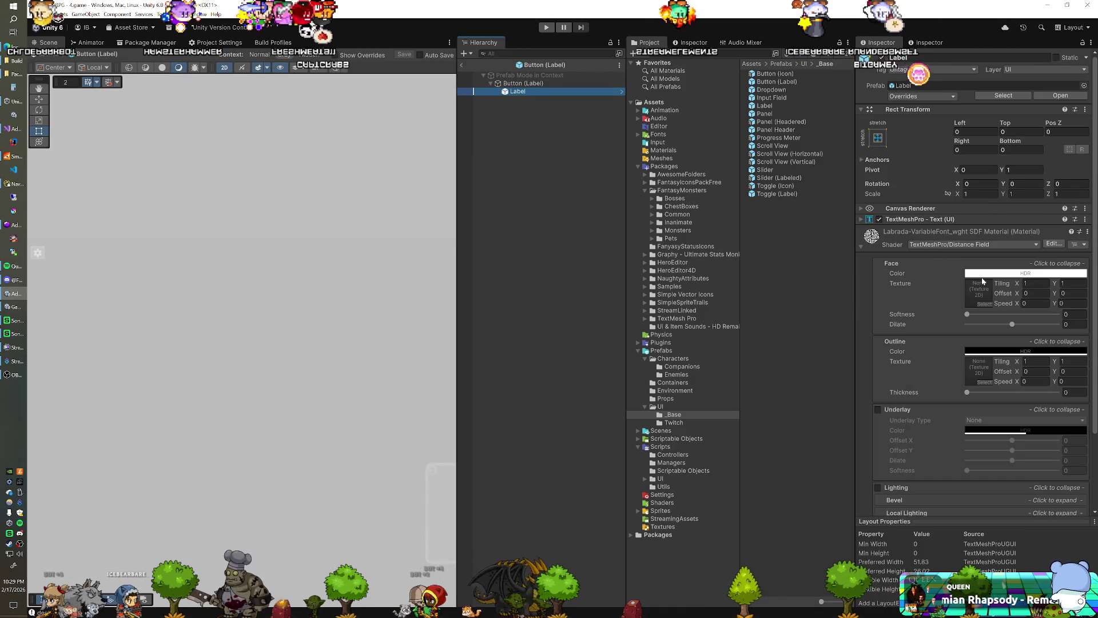
Set the button label's vertex colour to black and save the prefab
click(919, 219)
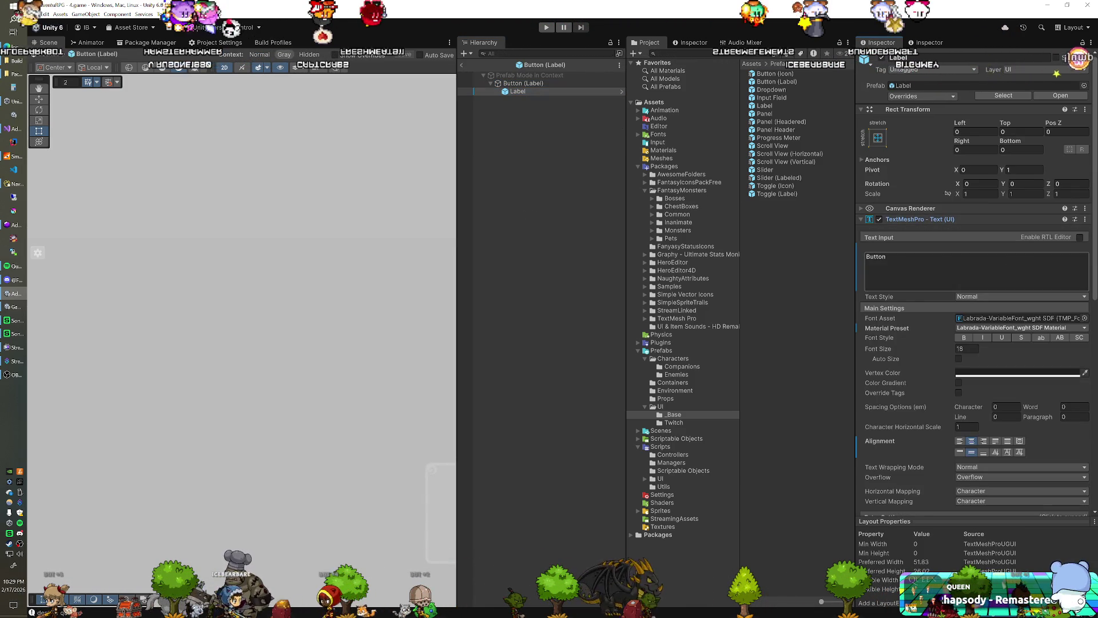
click(993, 372)
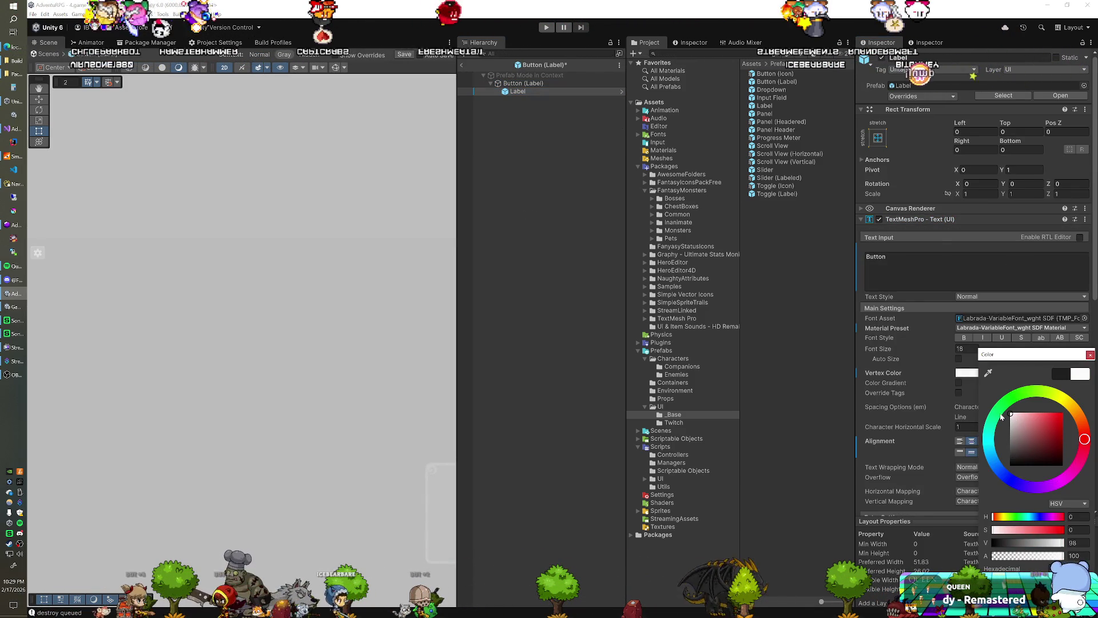
click(398, 55)
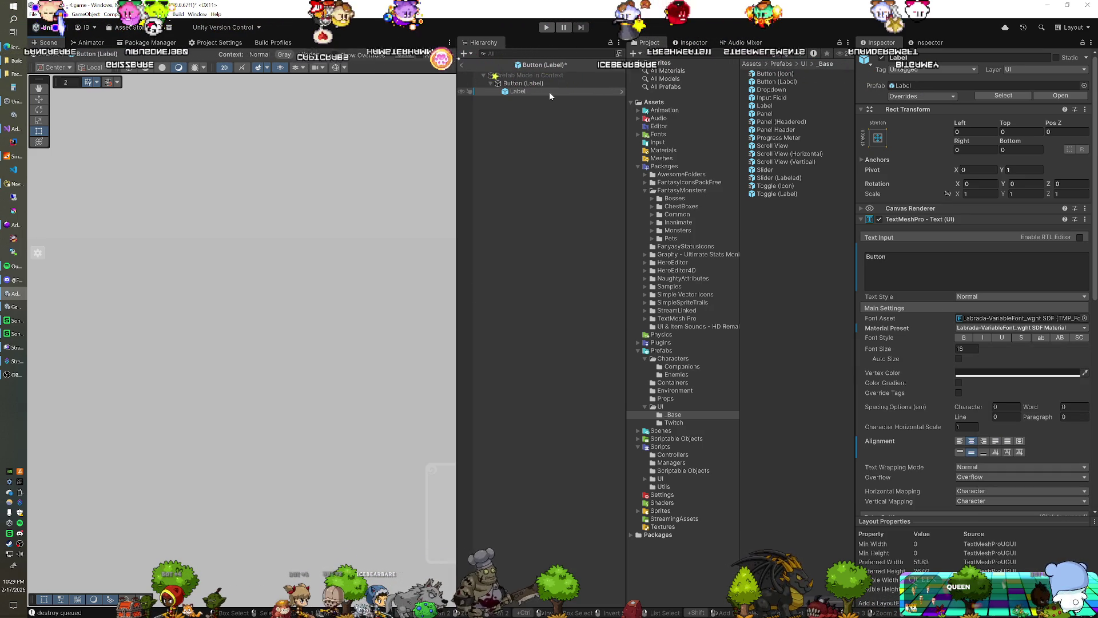
click(401, 56)
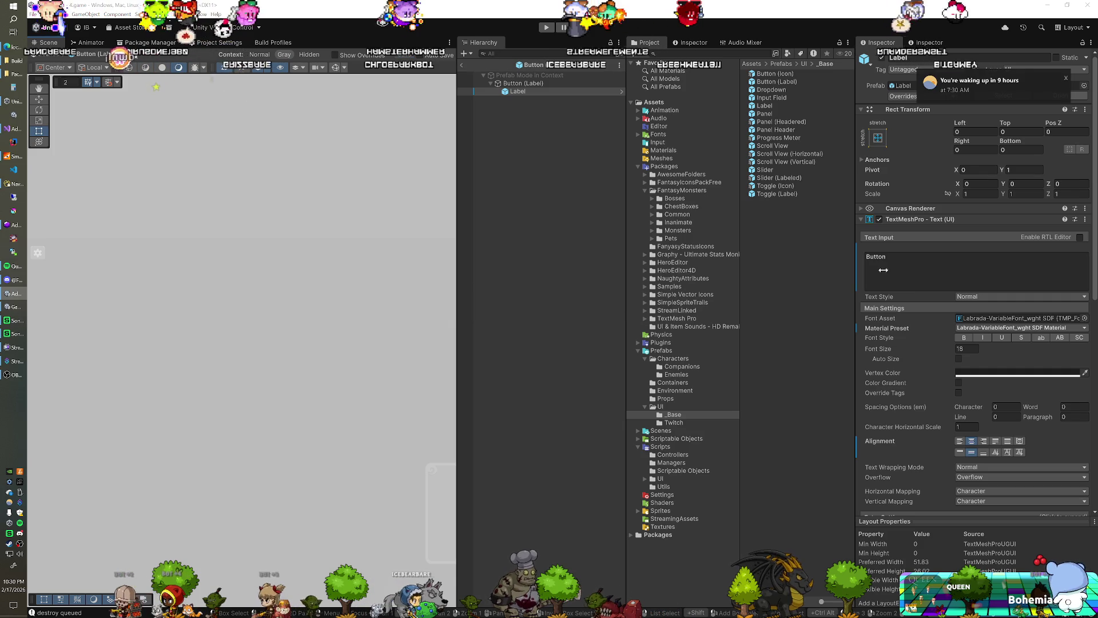
click(966, 372)
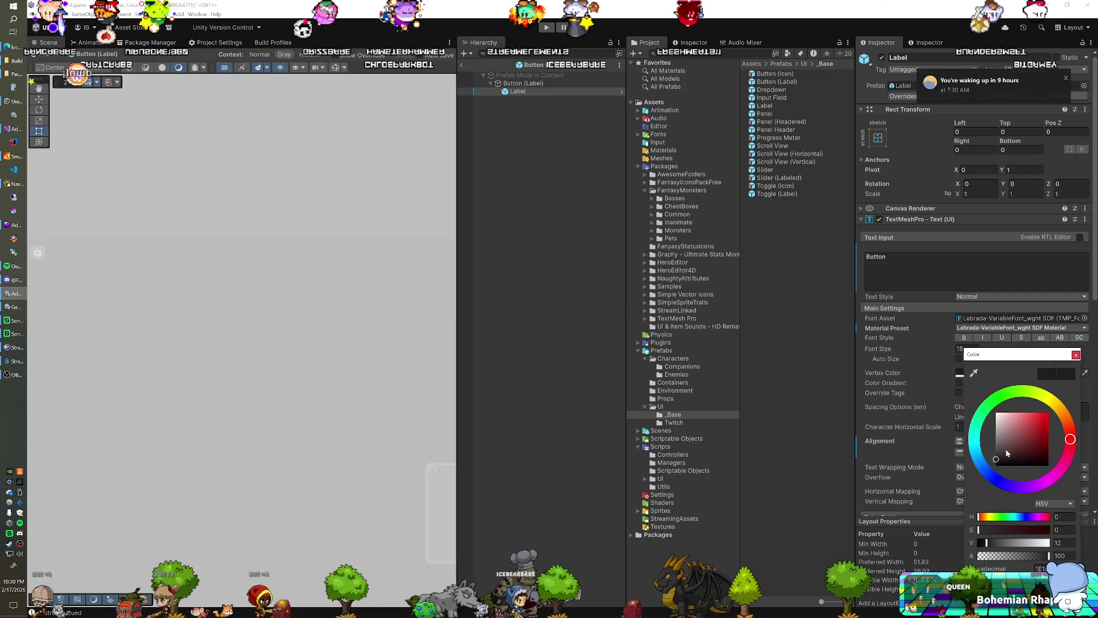
drag(997, 461, 996, 463)
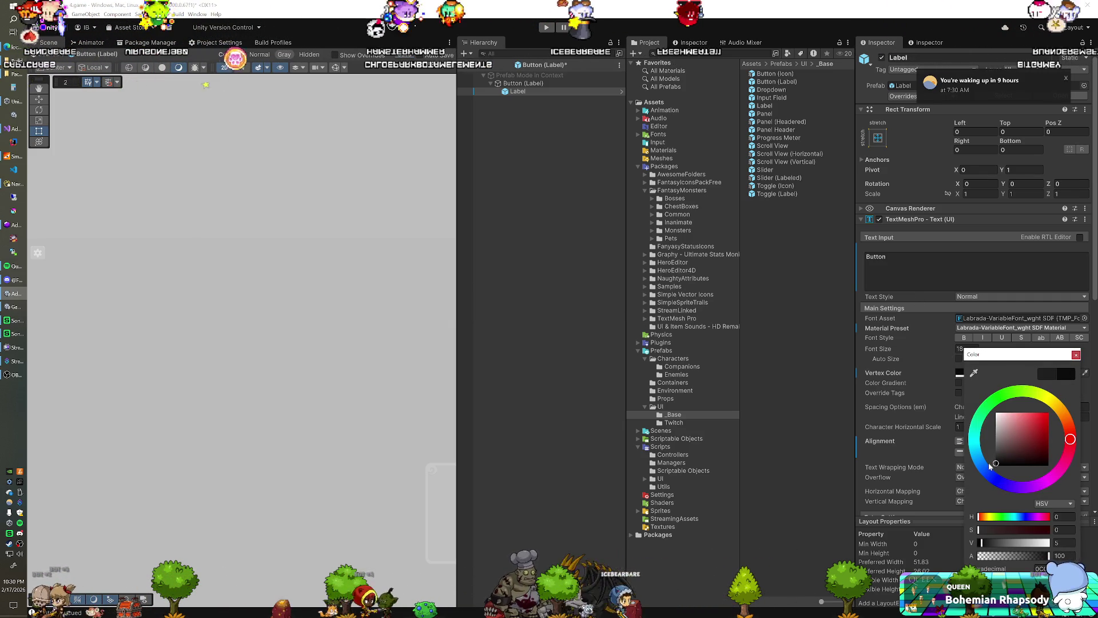
click(409, 55)
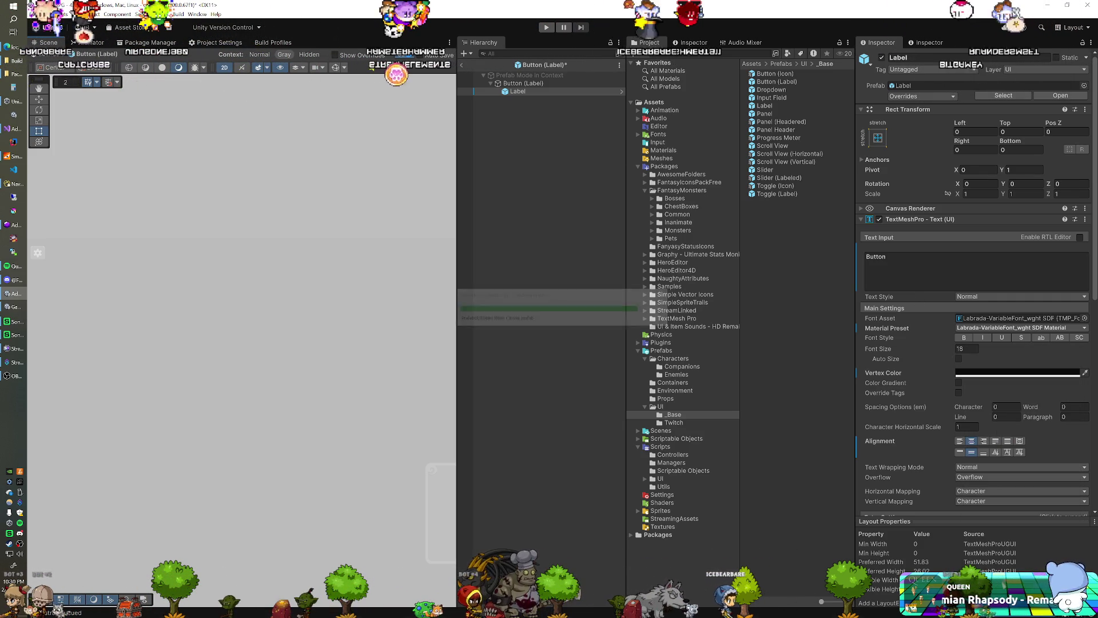
click(410, 55)
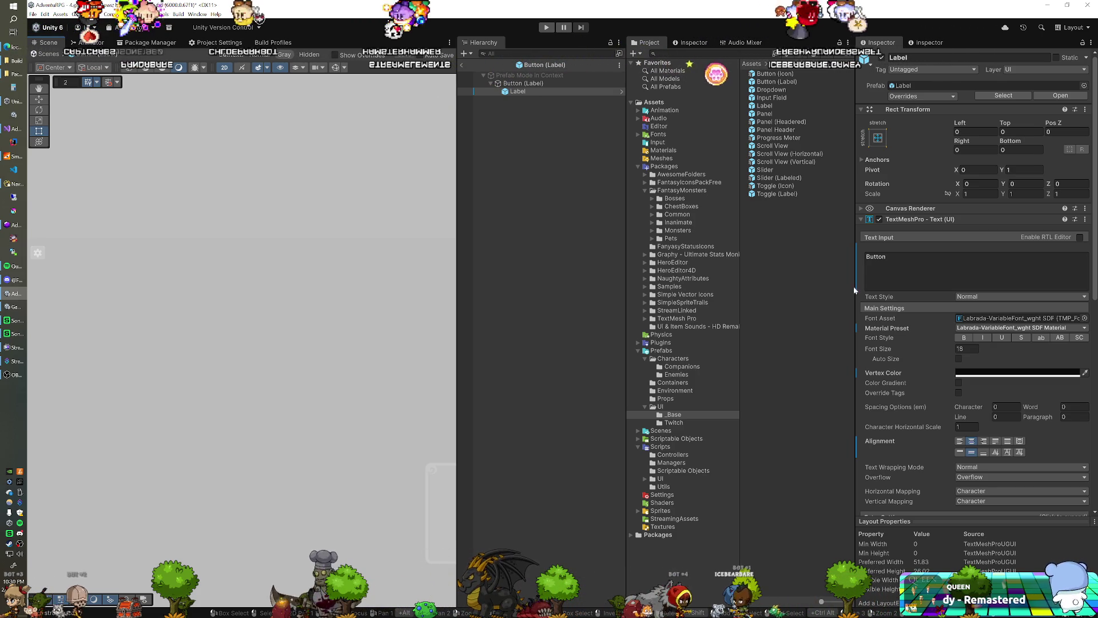
Close the colour chooser and exit Prefab Mode back to the scene
click(982, 373)
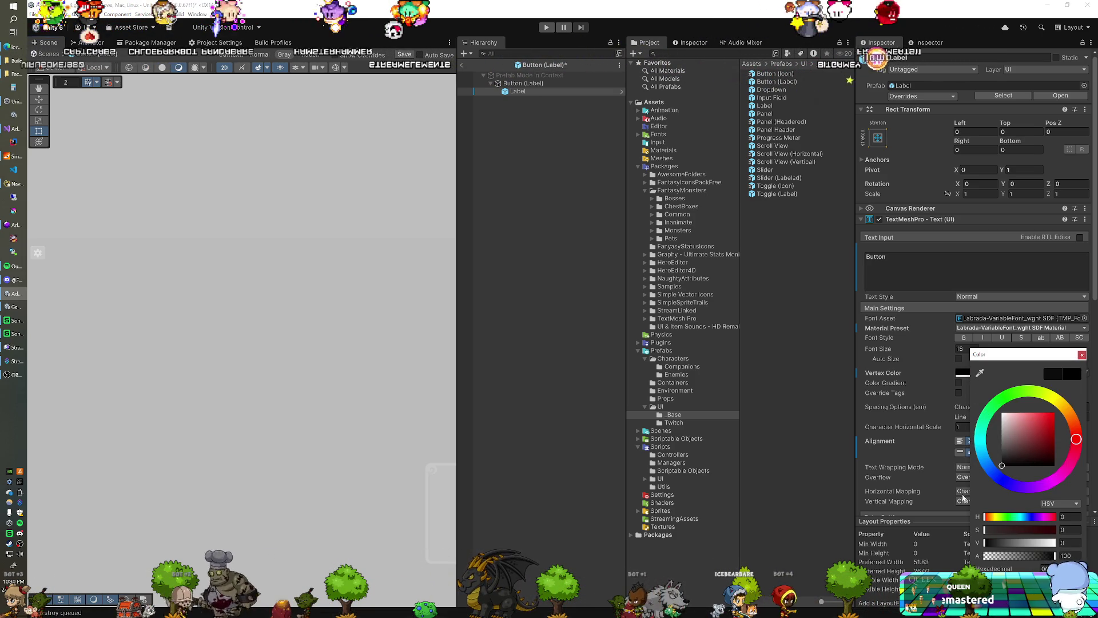
key(Escape)
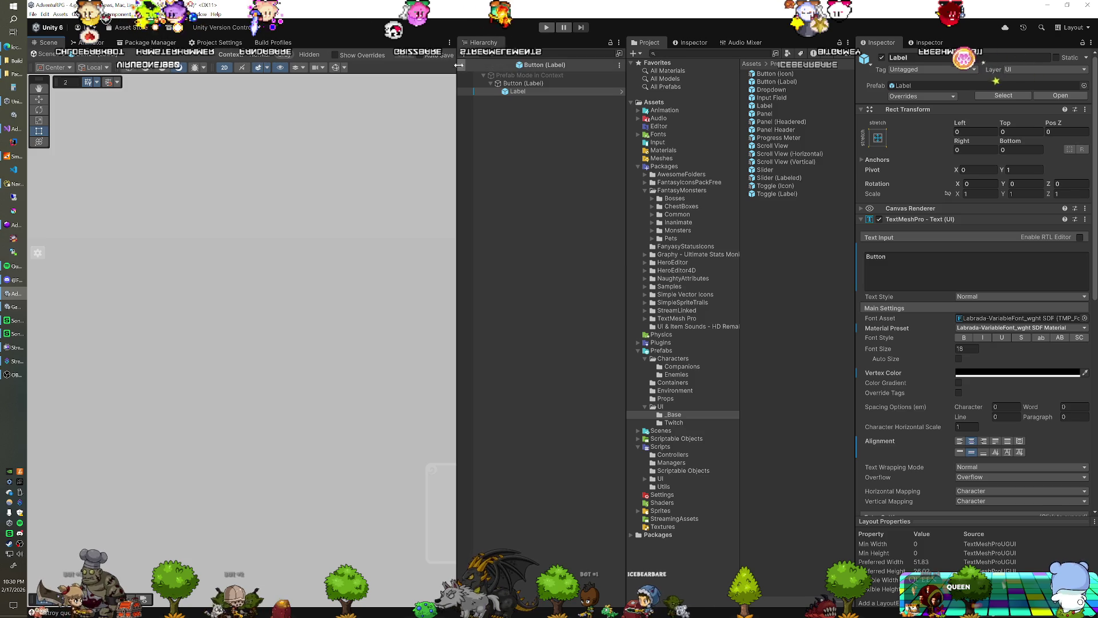
key(Escape)
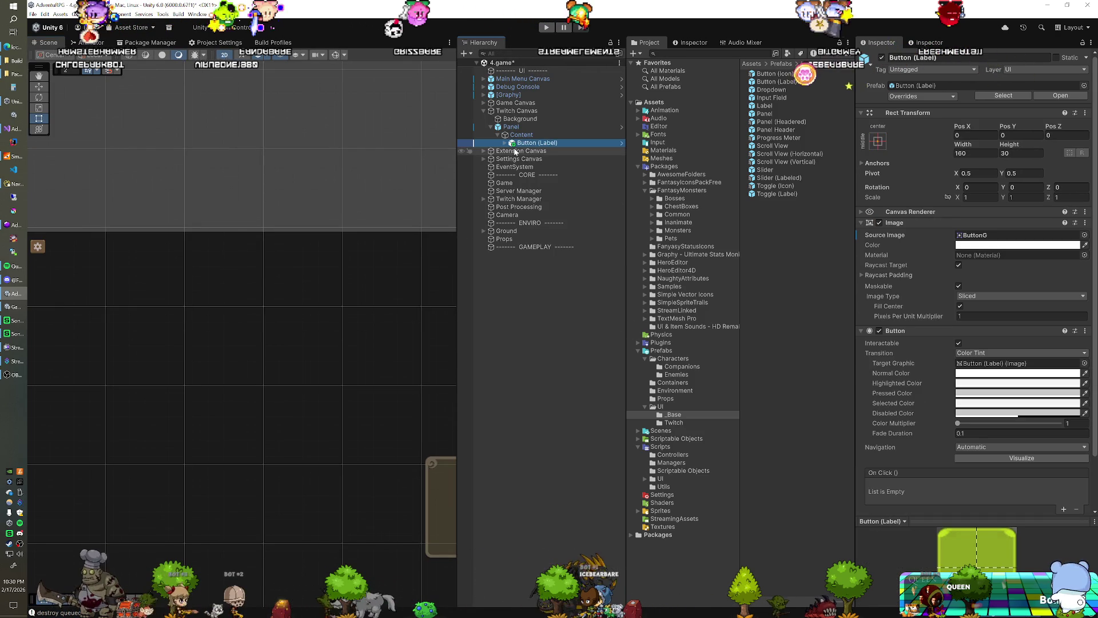
Frame the button's Label, open its prefab in context, make the text Bold and save
click(503, 142)
click(531, 150)
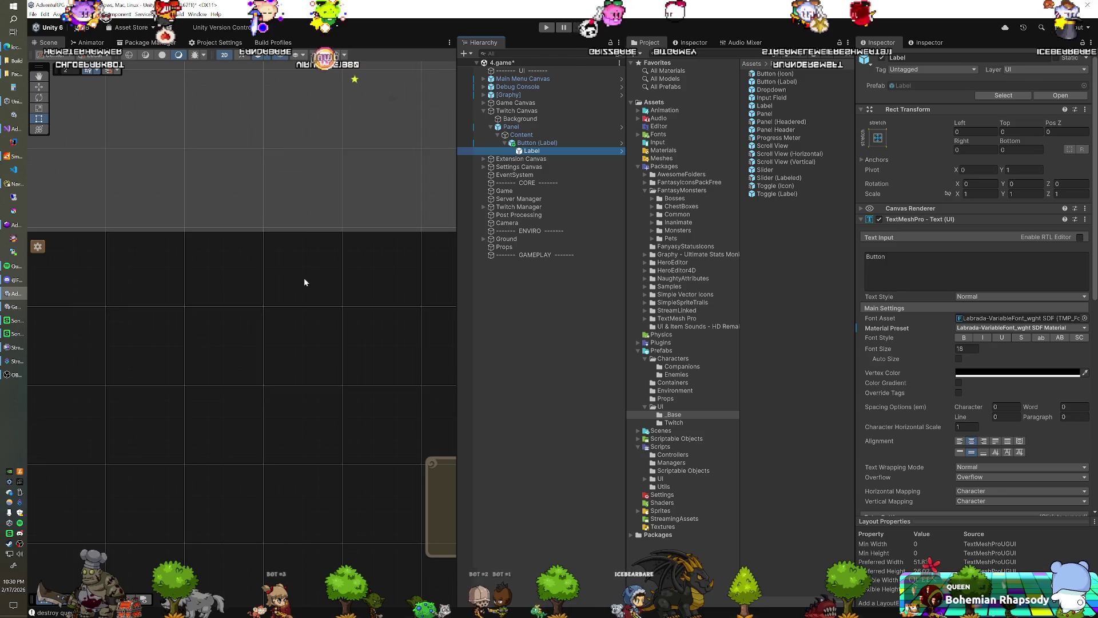
key(f)
key(f)
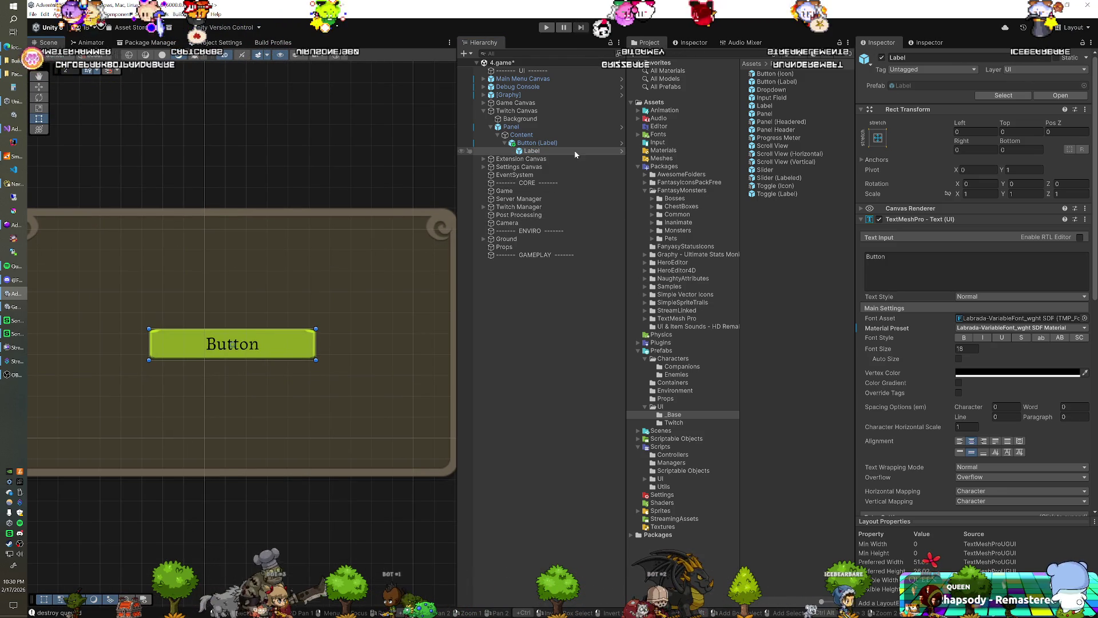
click(621, 143)
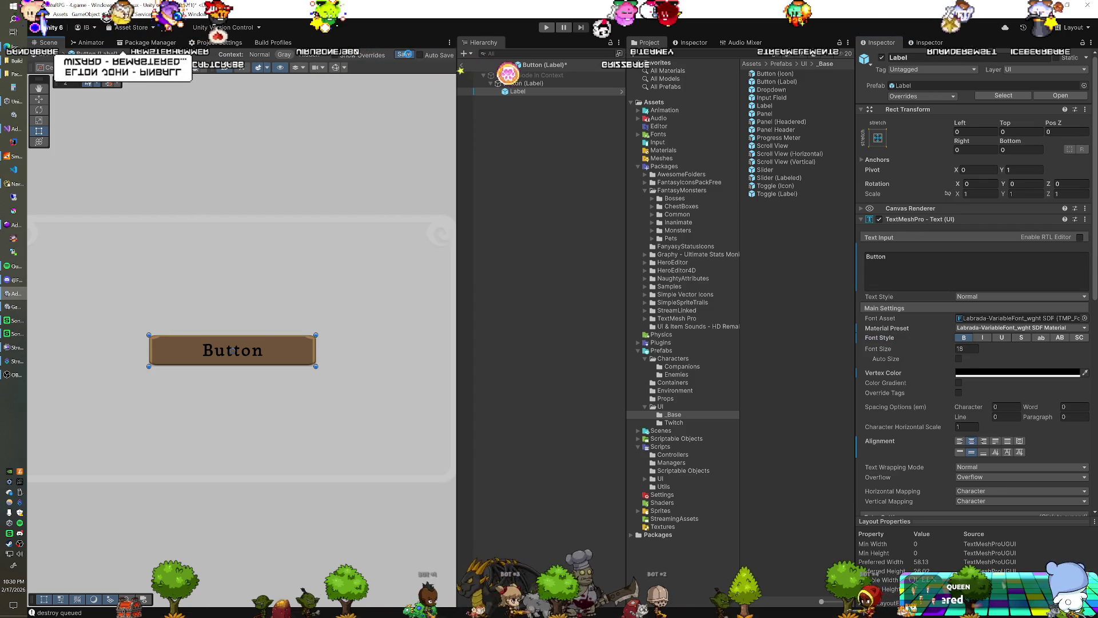
click(406, 54)
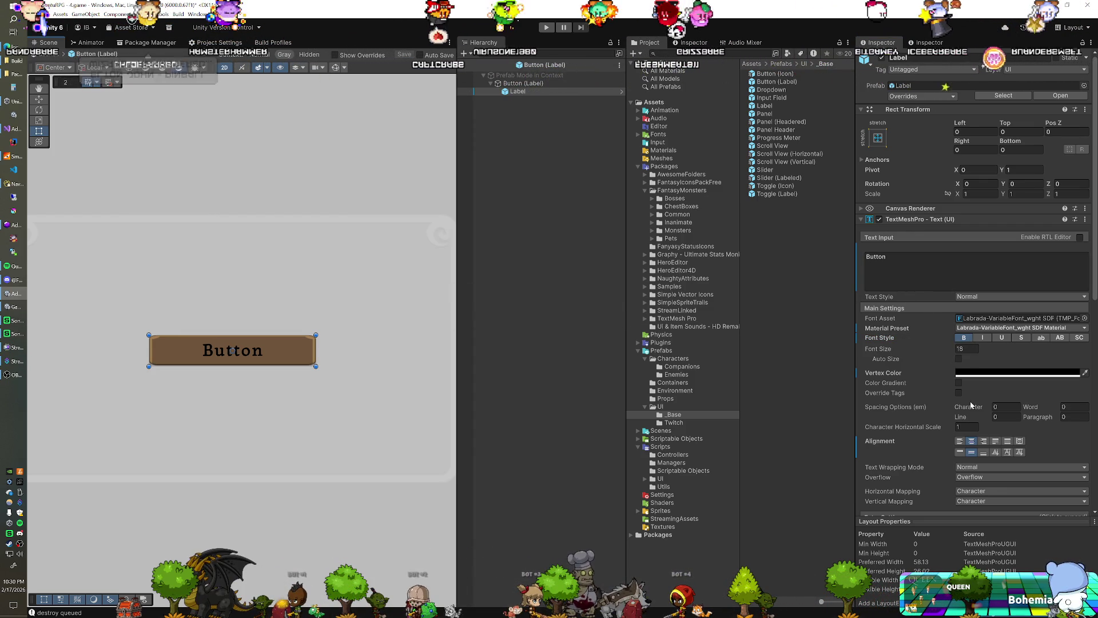
Inspect the Labrada SDF font asset used by the button label
click(972, 318)
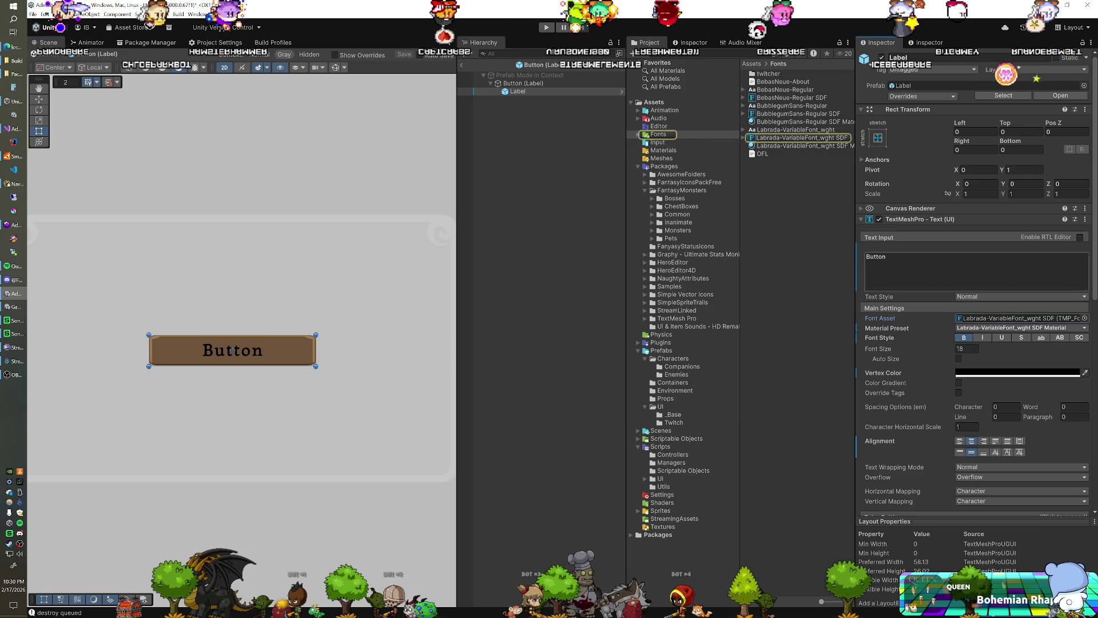
click(779, 139)
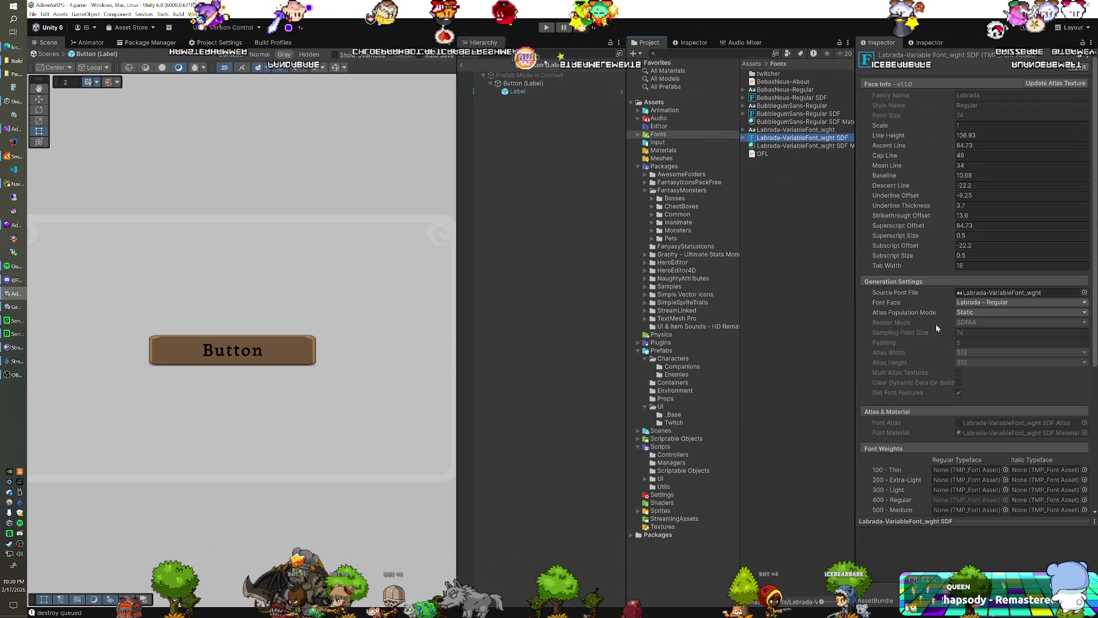
scroll(936, 325, down, 3)
scroll(936, 325, down, 2)
scroll(936, 325, down, 2)
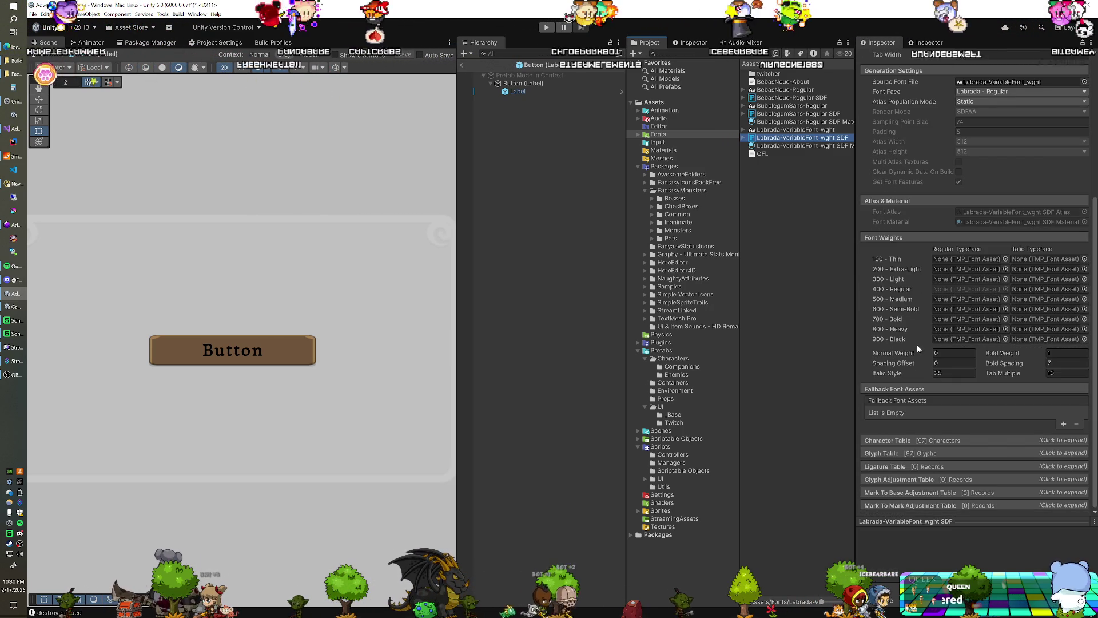
scroll(909, 330, up, 7)
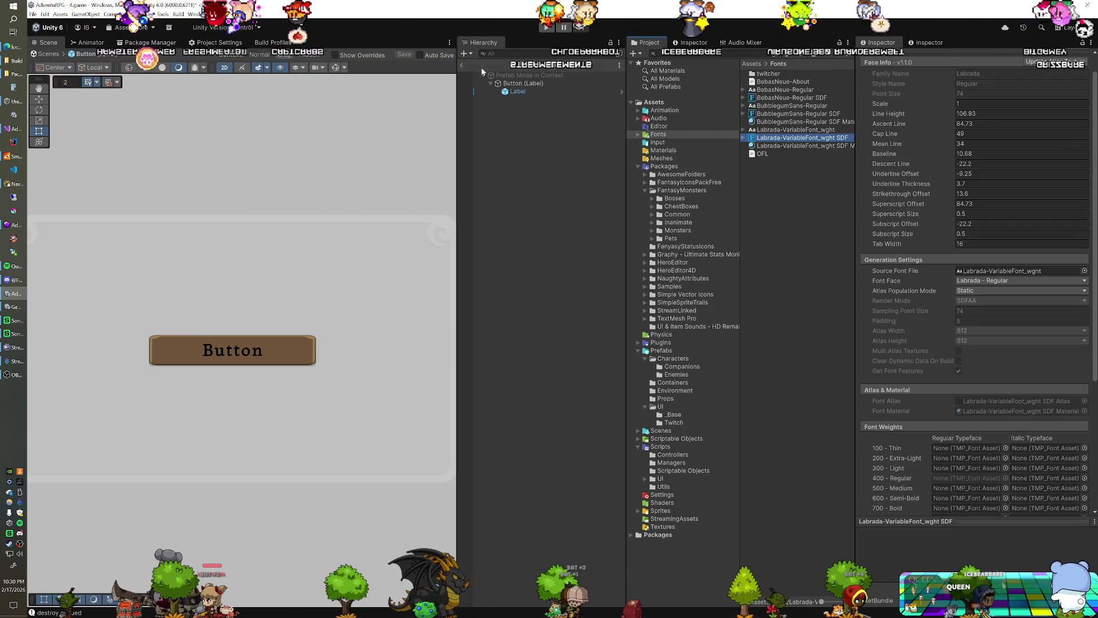
Set the Label's character spacing to -4.4 and font size to 20, saving the prefab
click(512, 92)
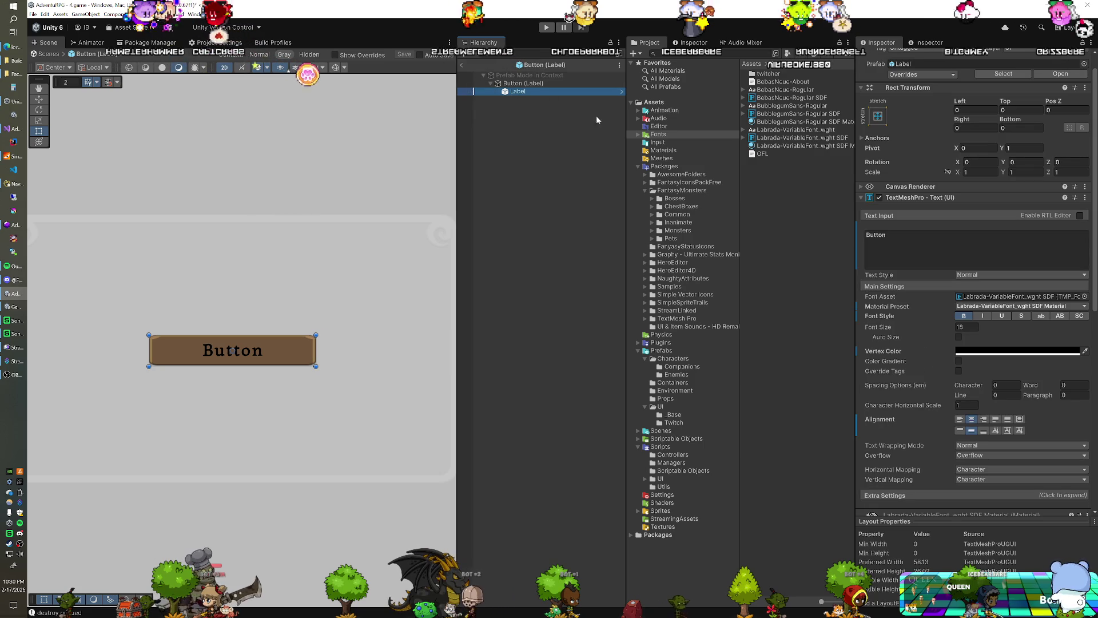
drag(973, 388, 884, 328)
key(ctrl+s)
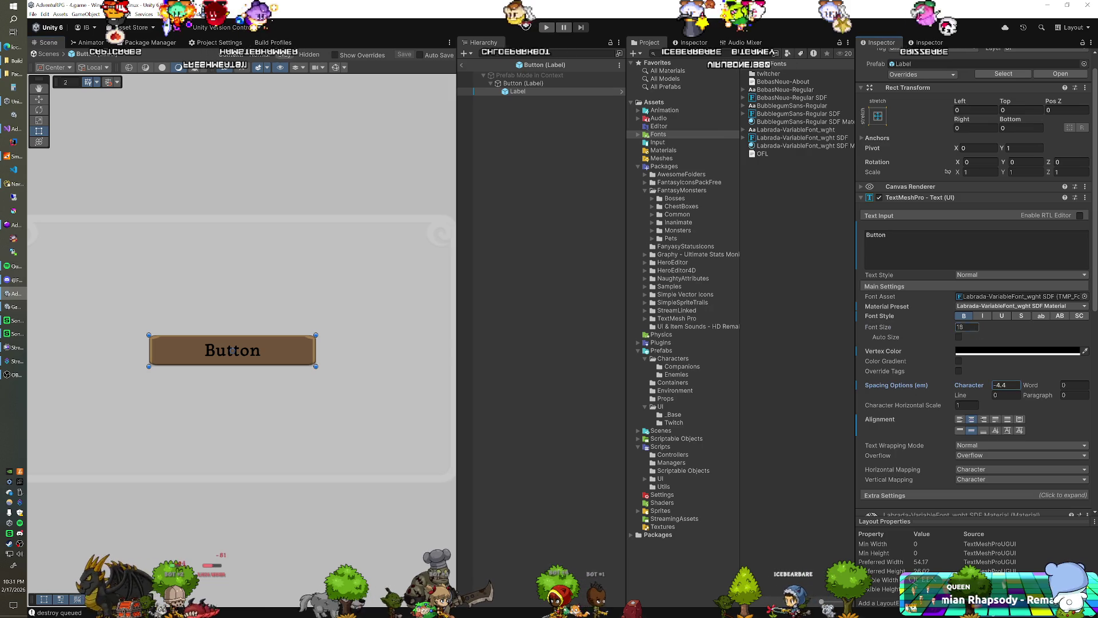
double_click(966, 326)
text(22)
key(Return)
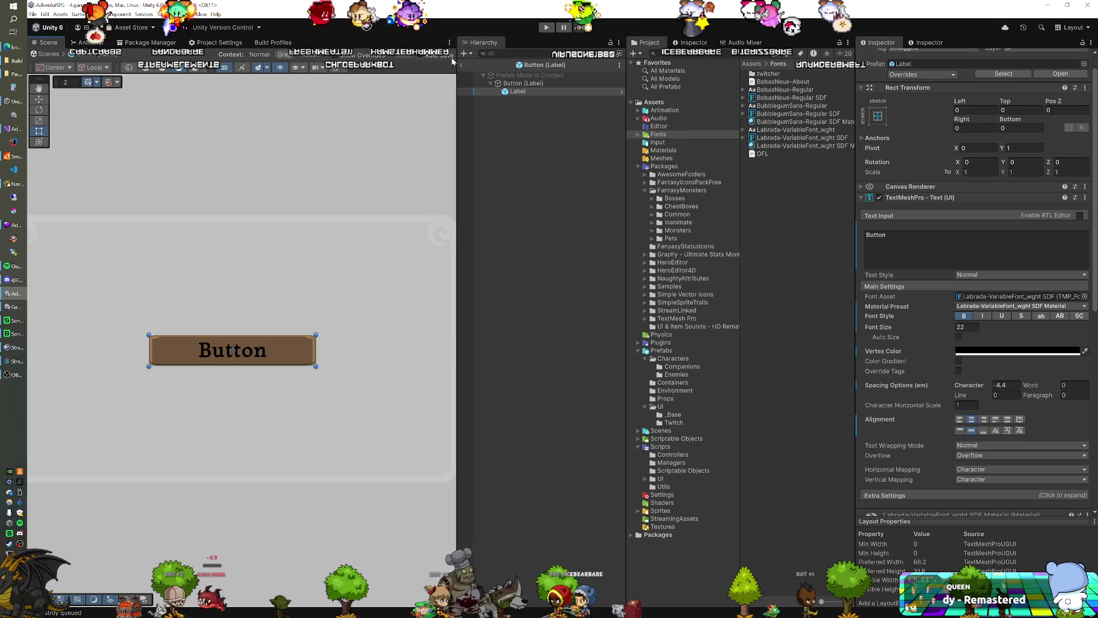
key(ctrl+s)
text(20)
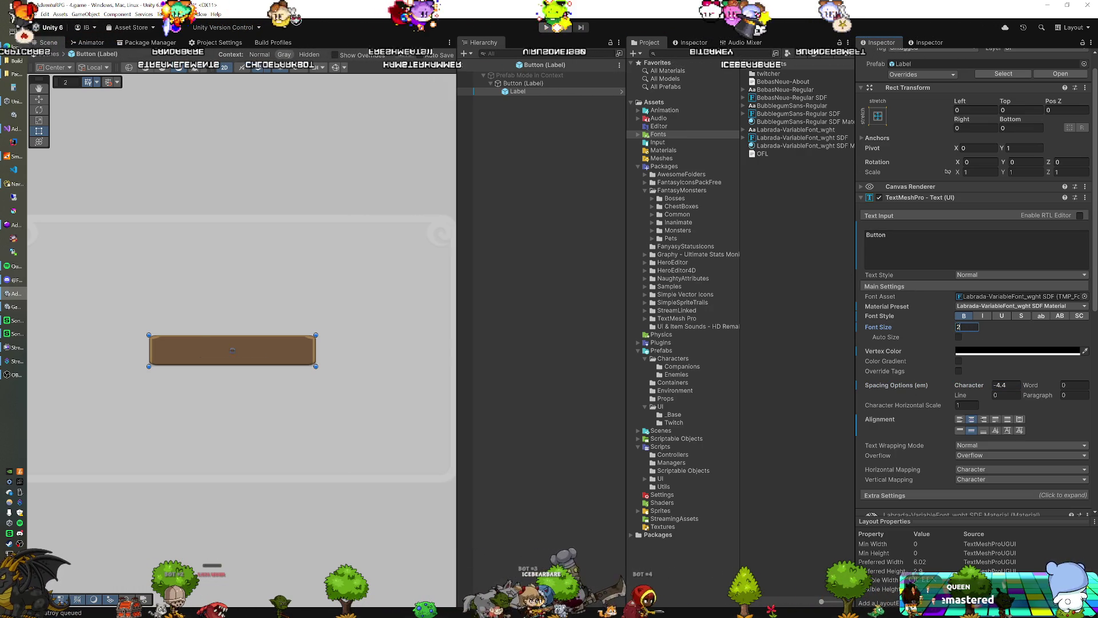
click(408, 51)
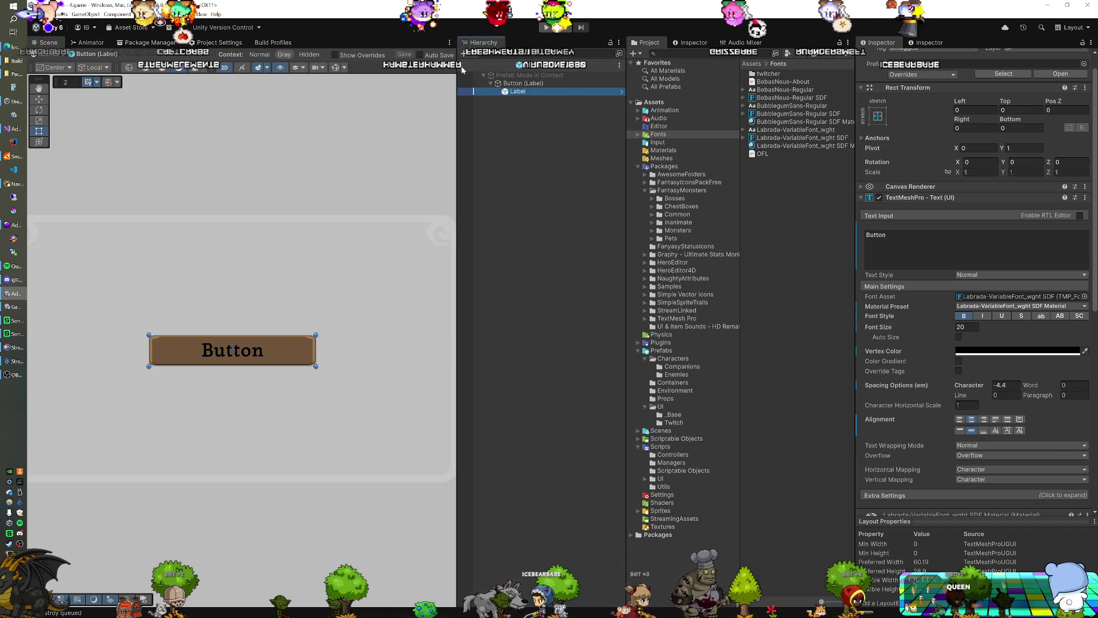
Exit Prefab Mode and select the Button (Label) object in the scene
click(461, 66)
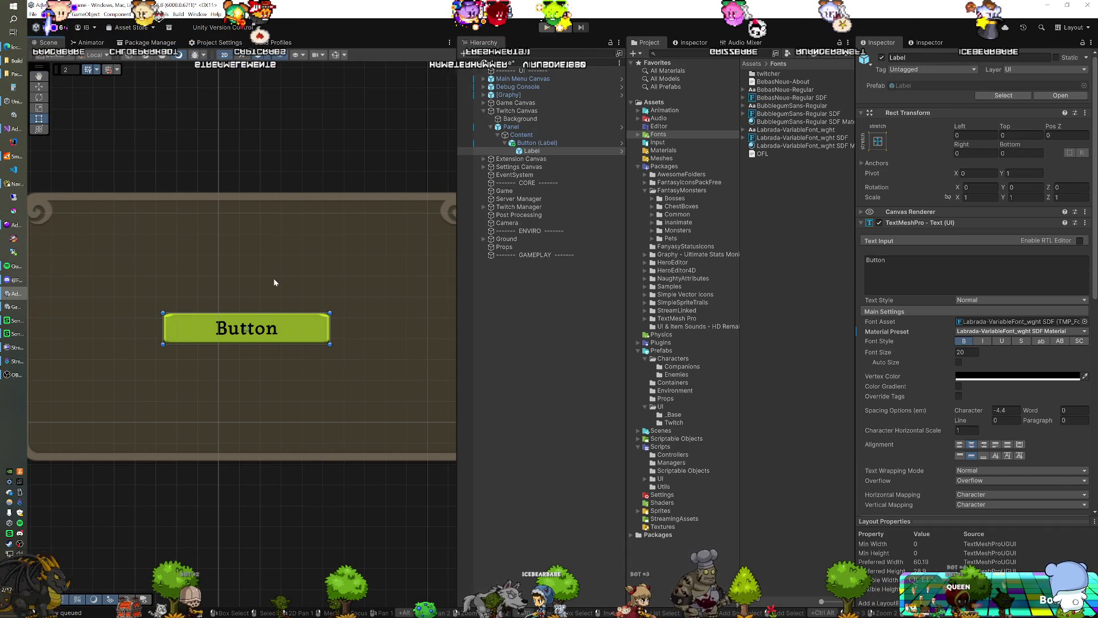
click(525, 144)
click(526, 151)
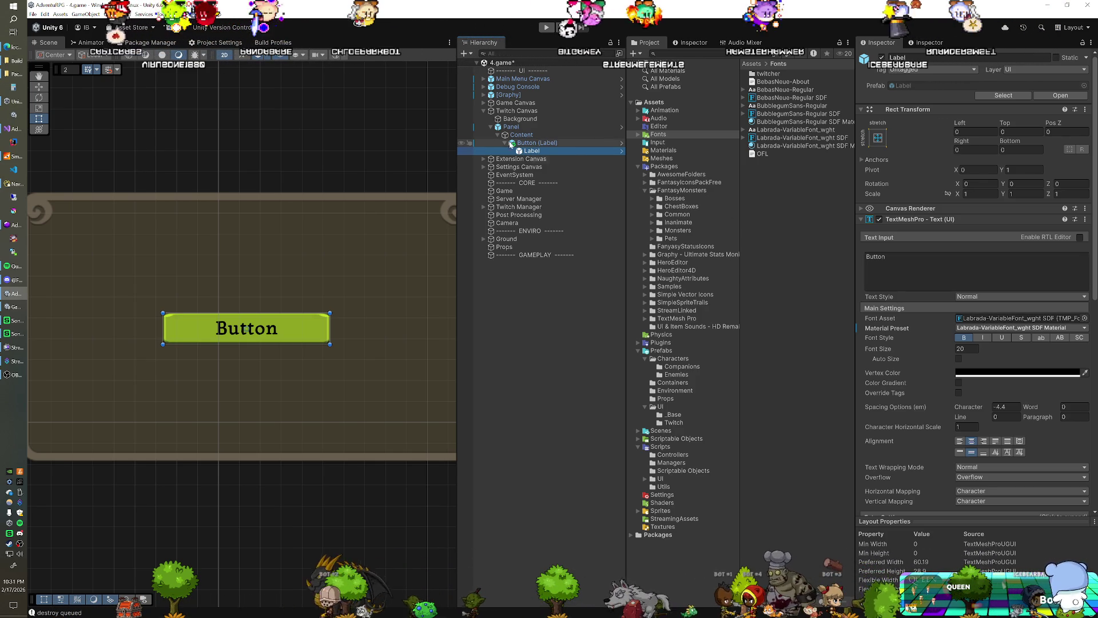
key(Up)
Duplicate the ButtonG sprite asset and rename the copy ButtonP
click(989, 232)
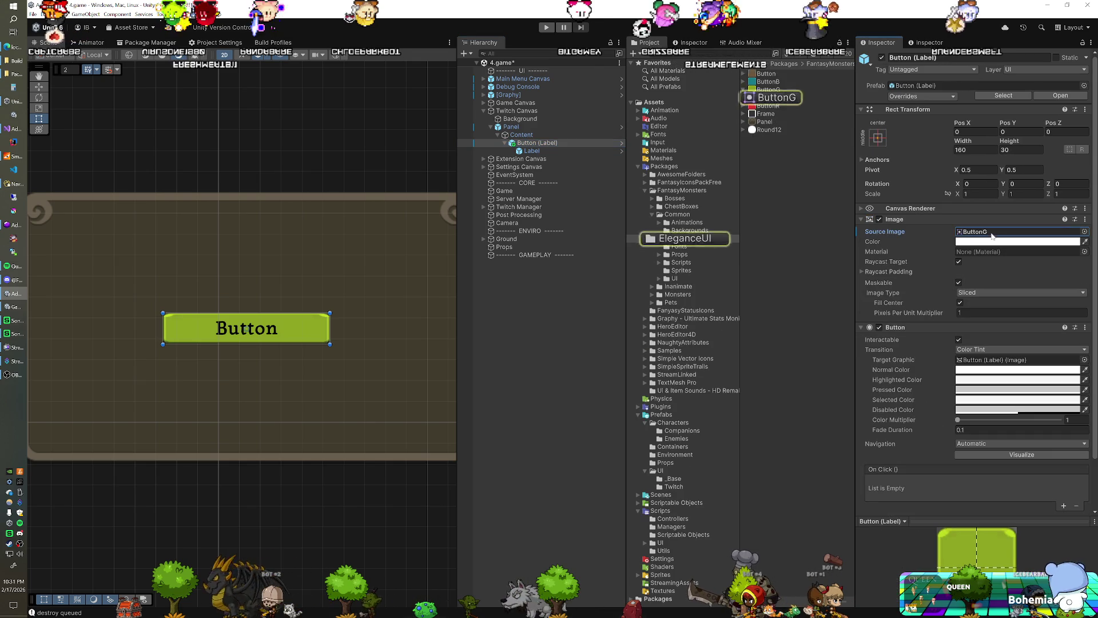
click(768, 90)
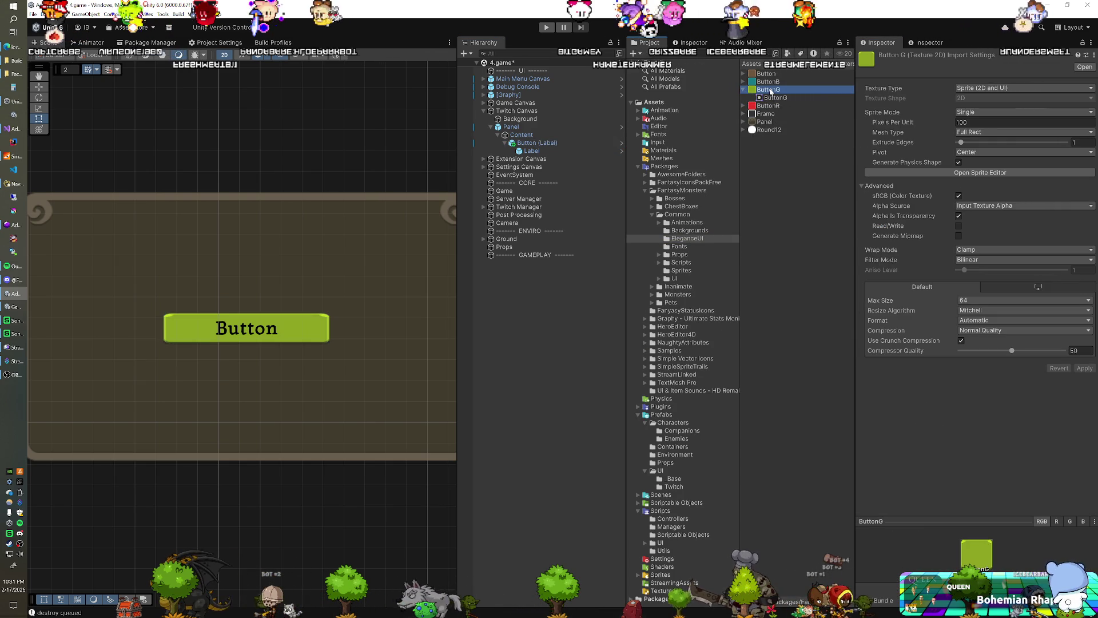
key(ctrl+d)
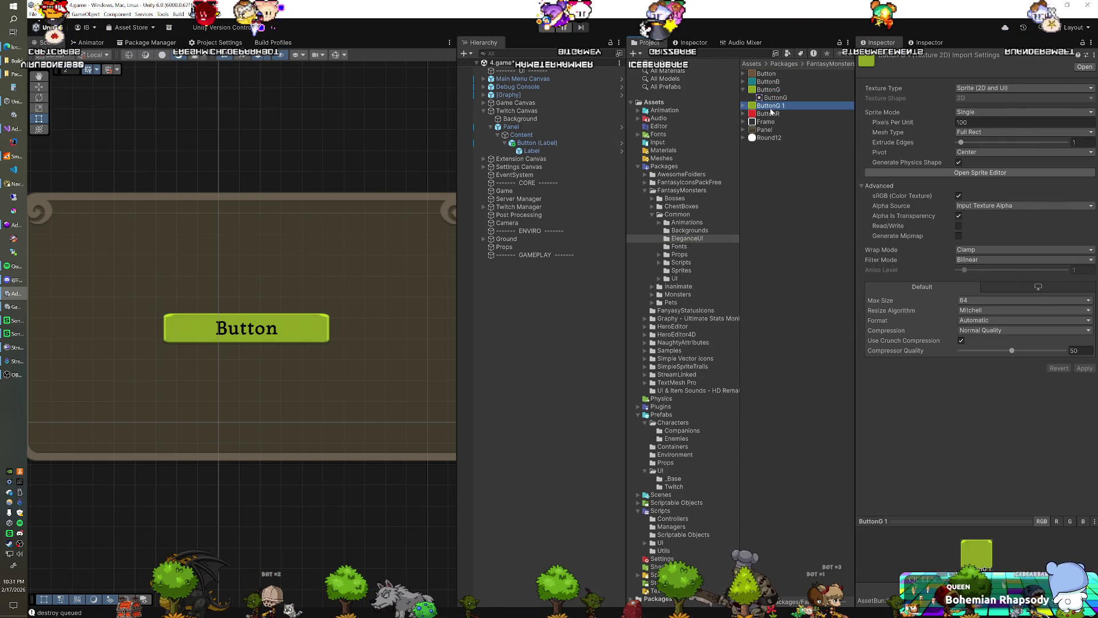
key(F2)
text(B)
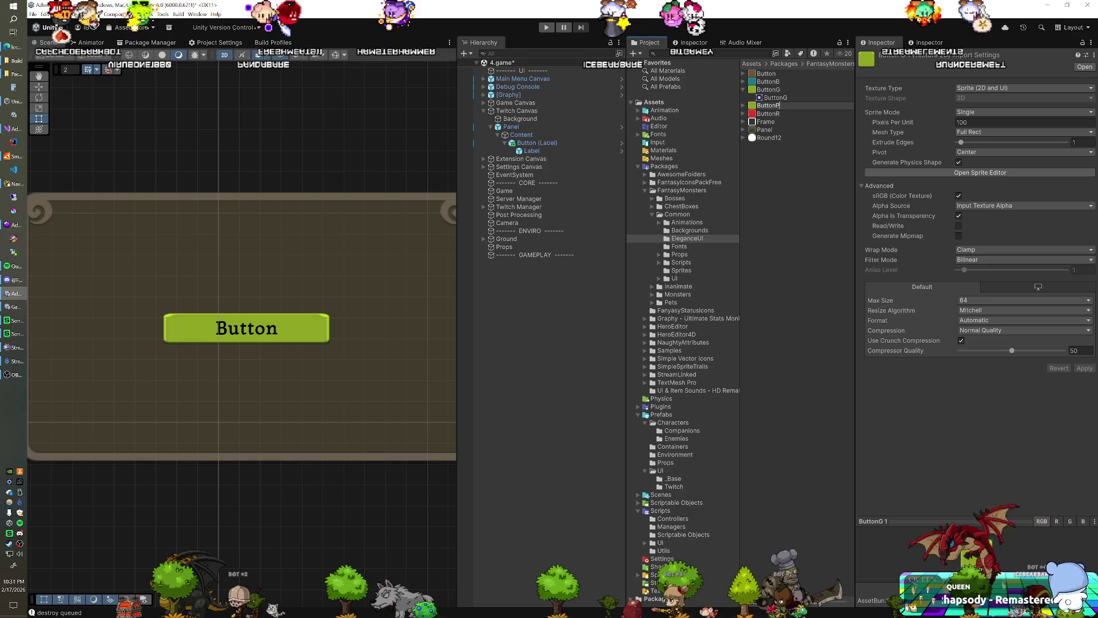
text(P)
key(Return)
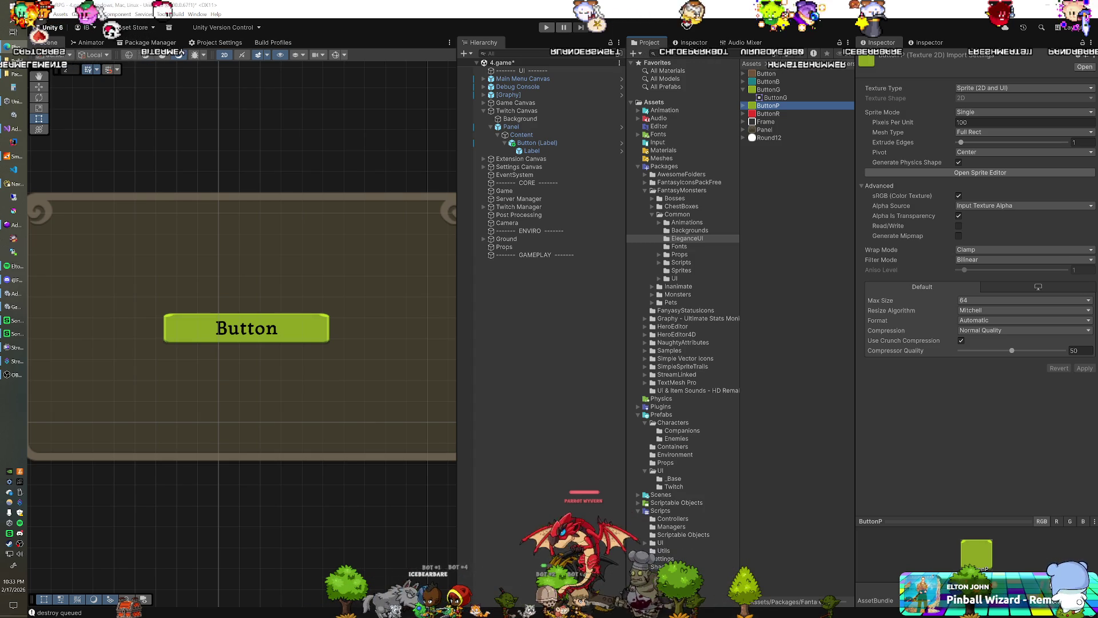
In Photopea, shift the ButtonP image's hue from green to purple (Hue -141) with Hue/Saturation
key(alt+Tab)
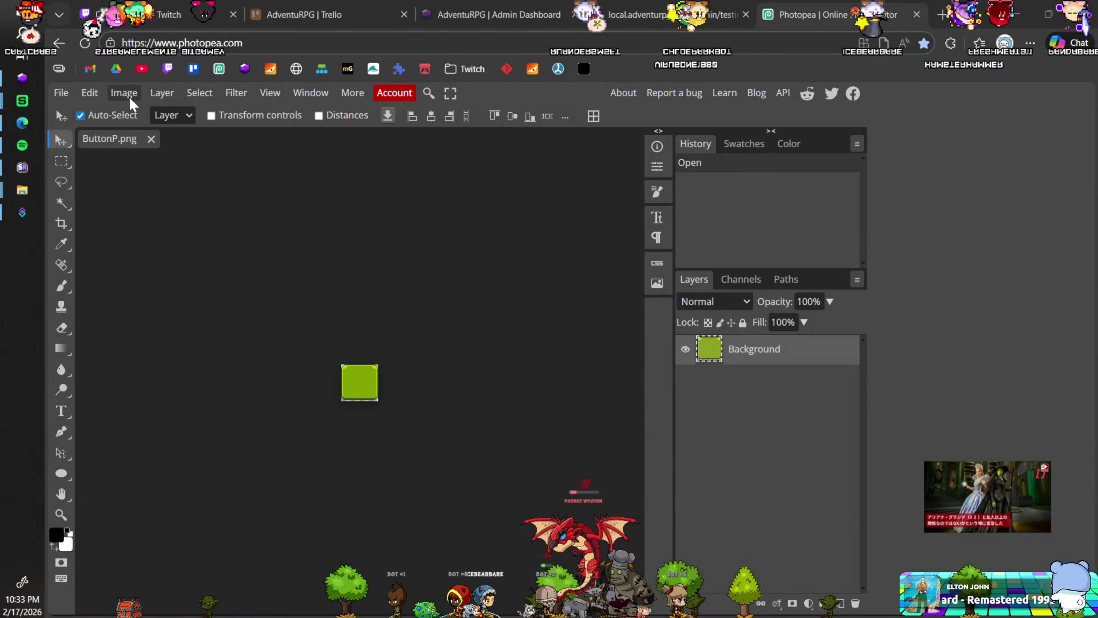
click(128, 97)
mouse_move(148, 140)
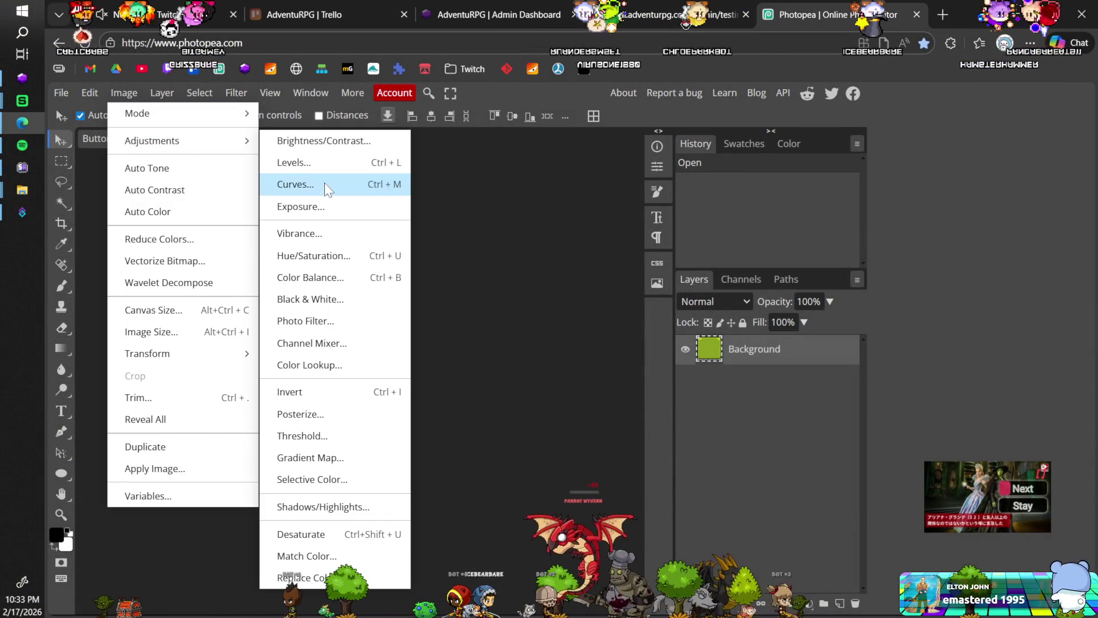
click(311, 256)
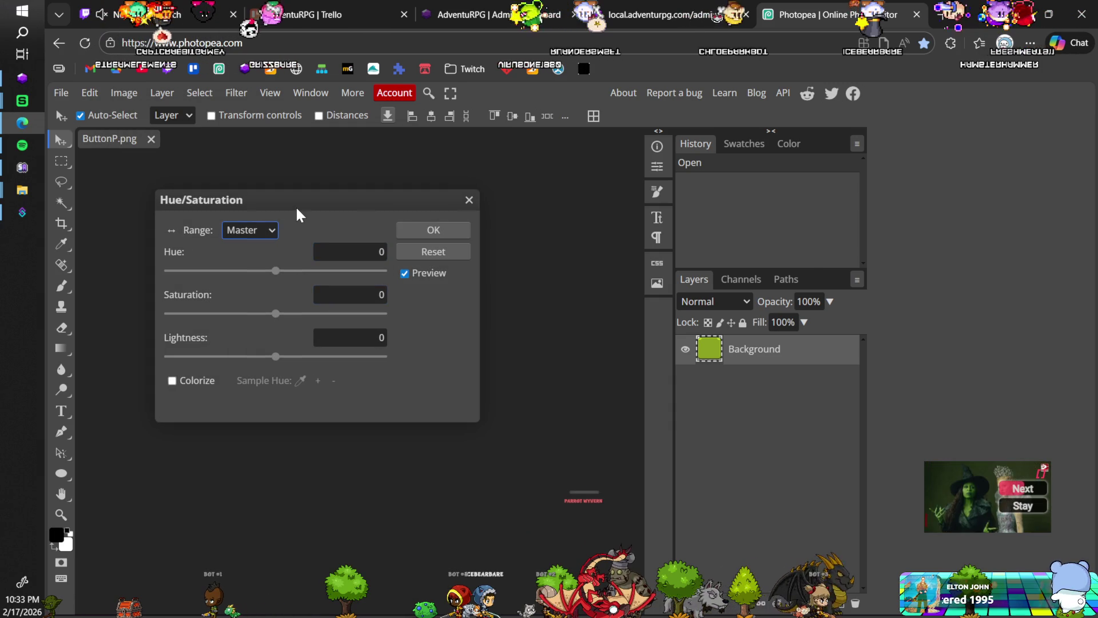
drag(296, 215, 635, 251)
drag(613, 313, 528, 317)
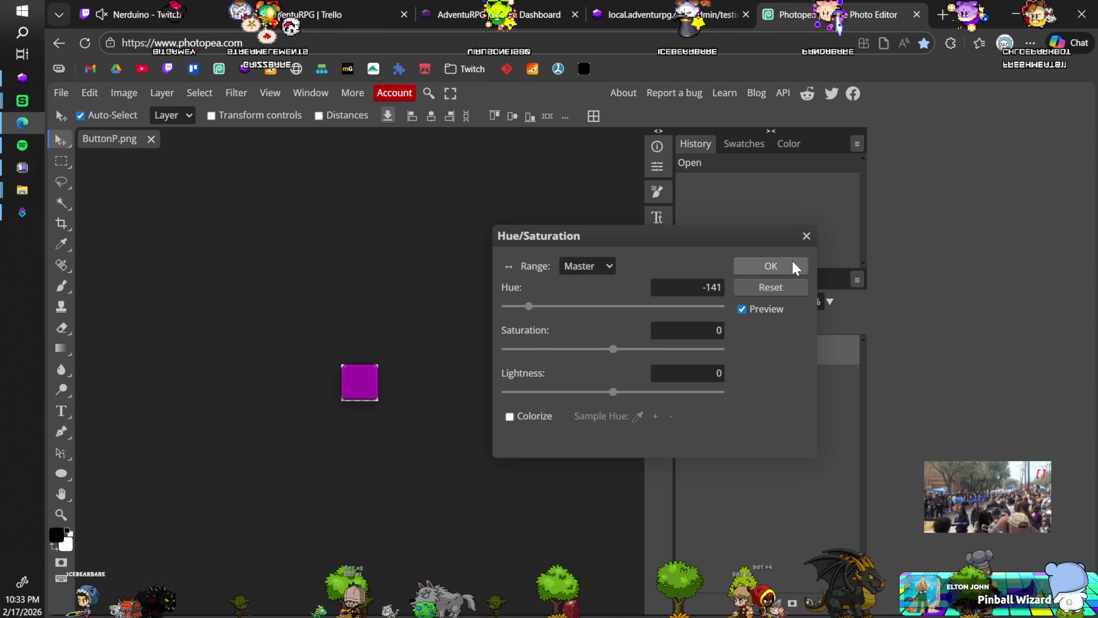
click(795, 268)
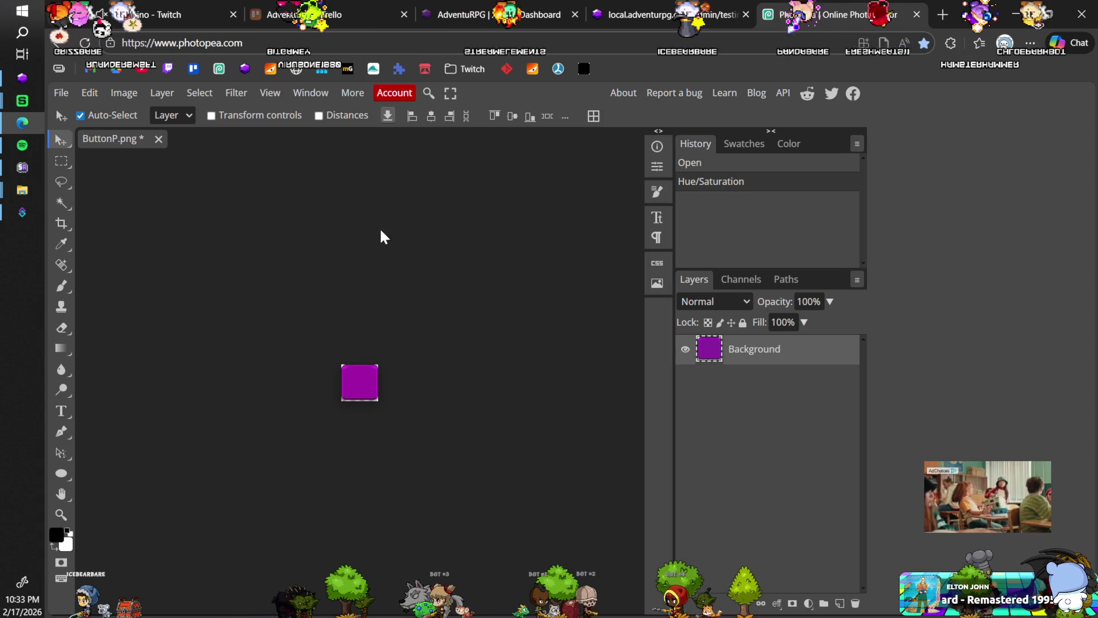
Nudge the purple hue slightly further, then save ButtonP.png
click(124, 93)
mouse_move(138, 141)
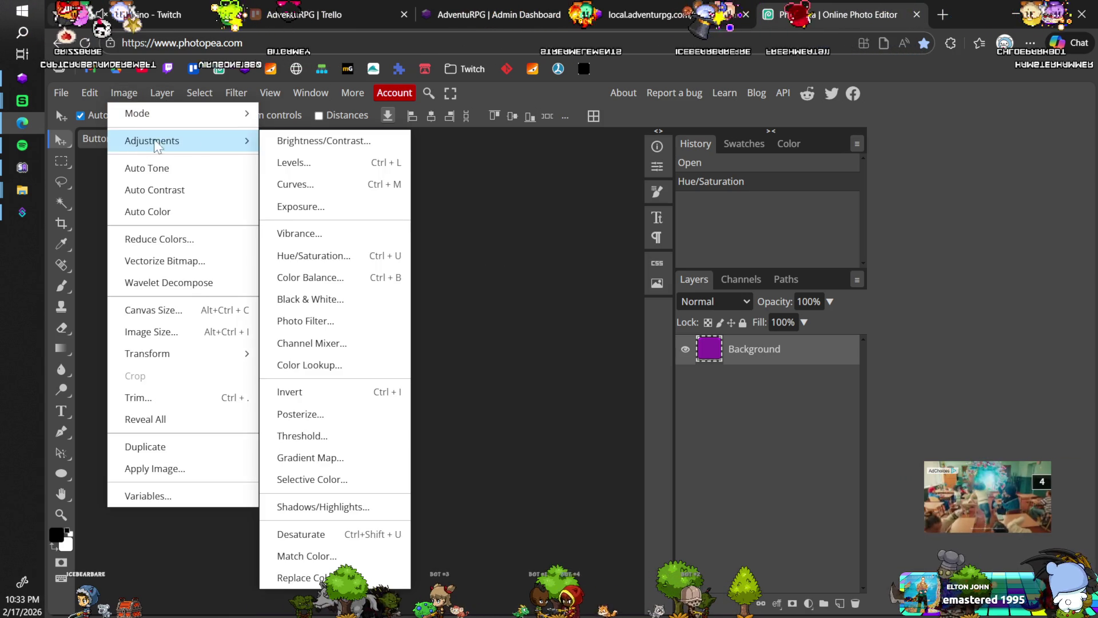
click(320, 256)
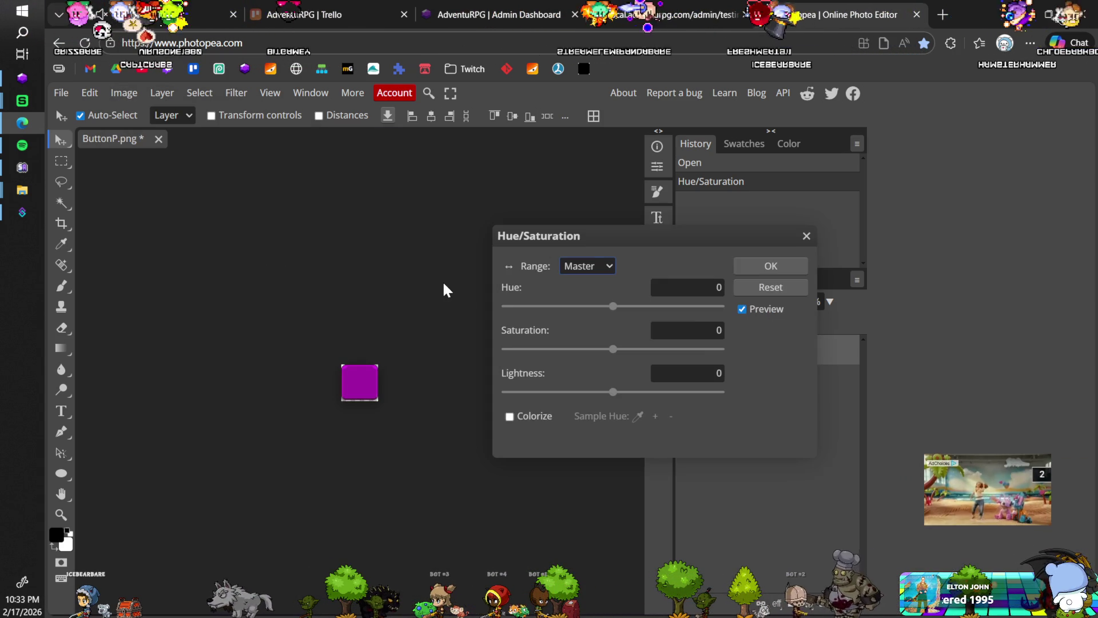
drag(613, 306, 609, 306)
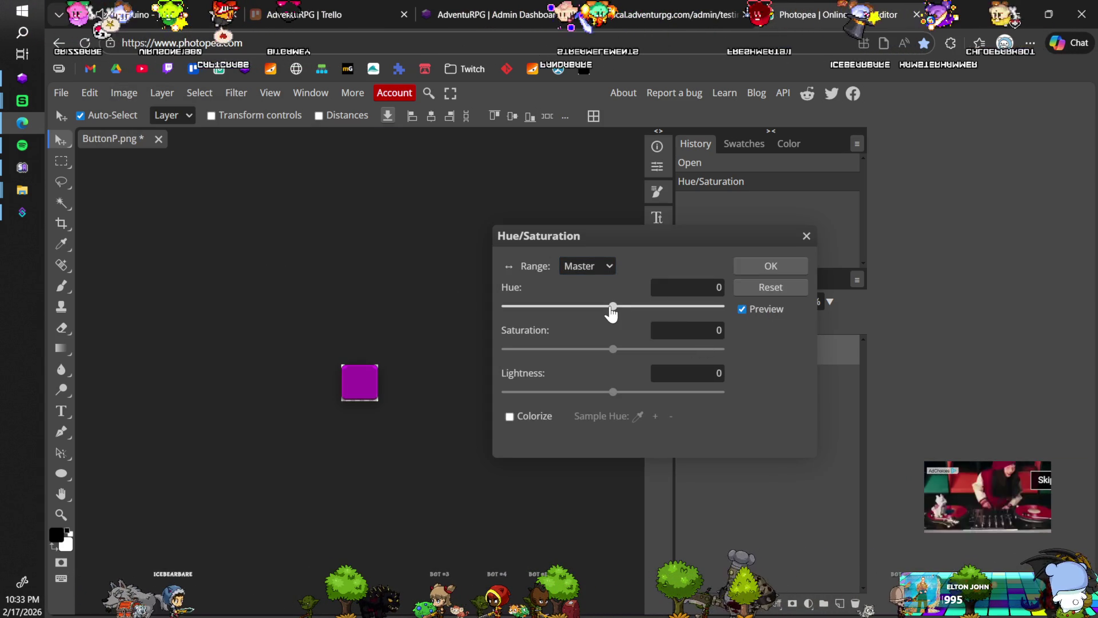
click(771, 266)
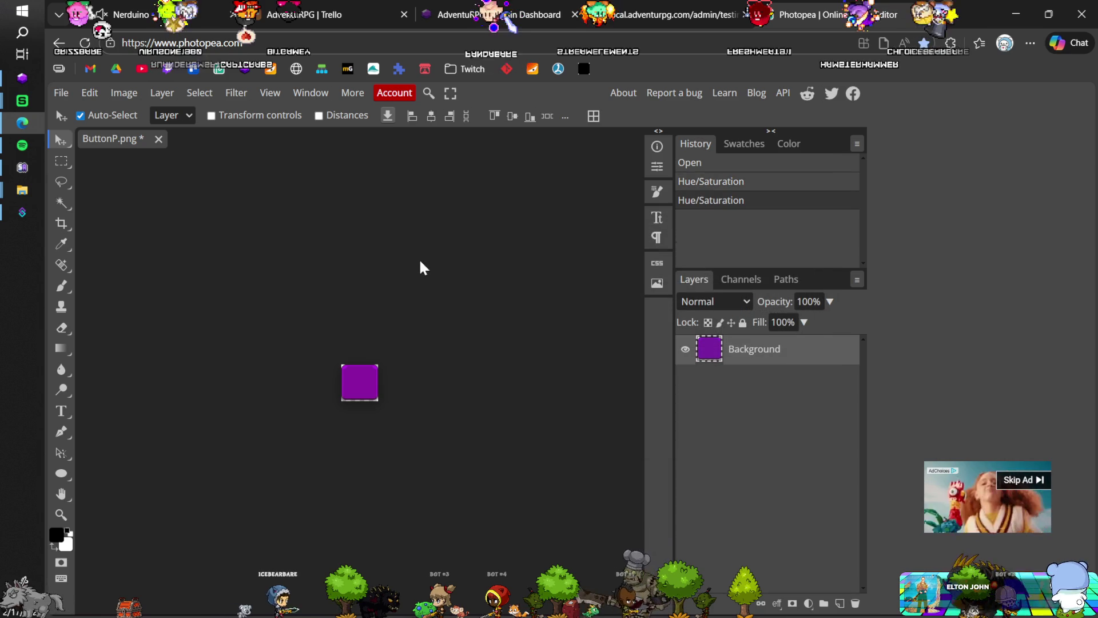
key(ctrl+s)
click(632, 131)
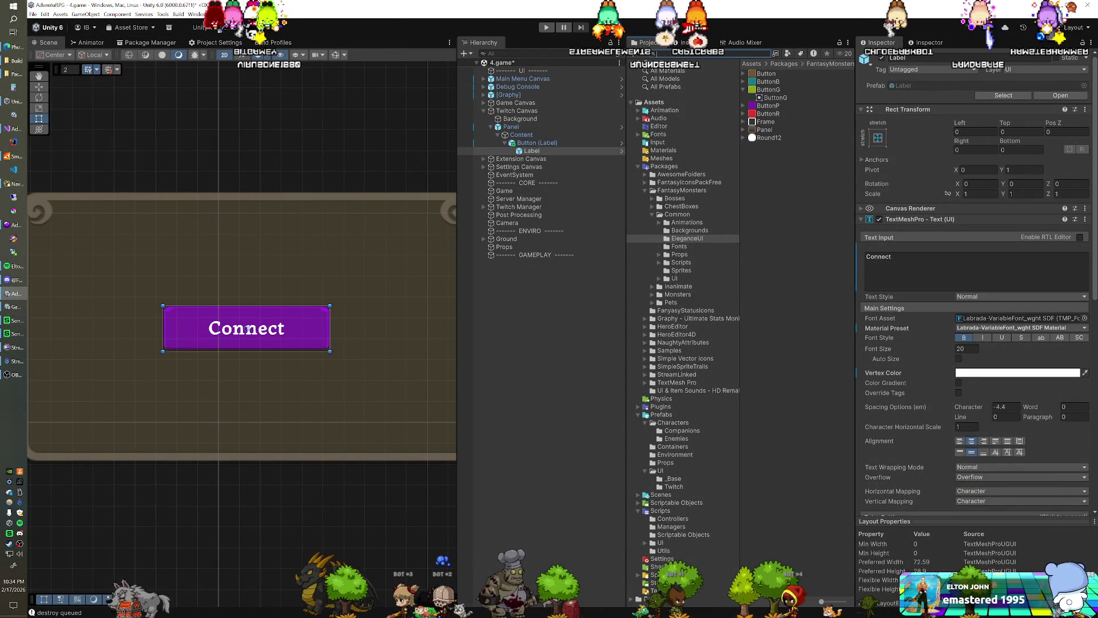
Type 'wi' into the Project asset search to list the Twitch-related images
text(witch)
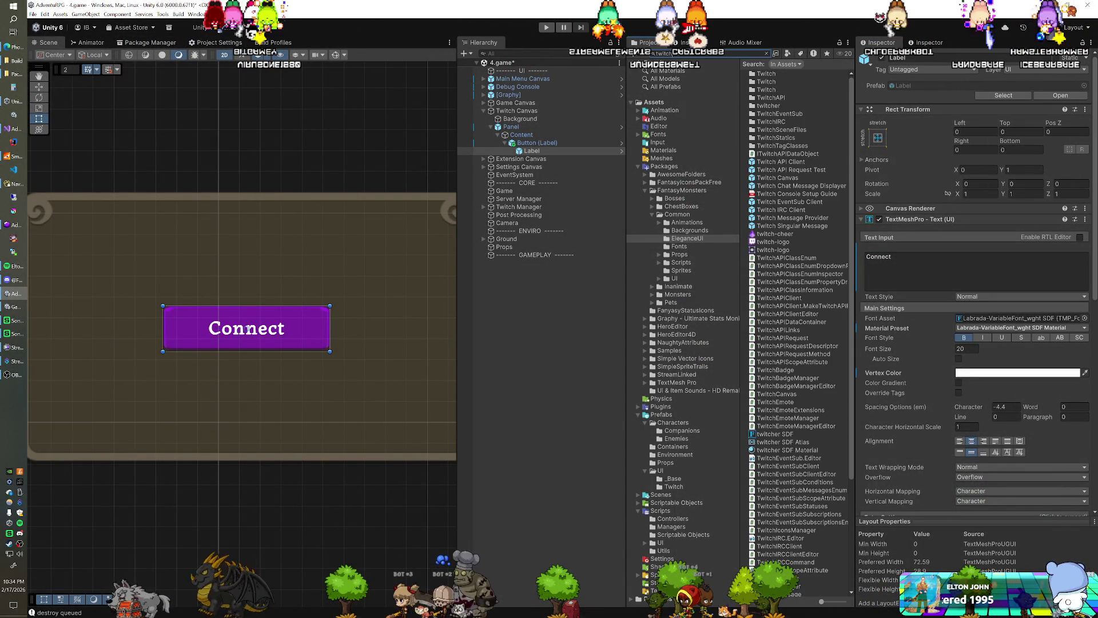
Compare the twitch-logo and UI_Icon_SocialTwitch textures, then add a UI Image under Button (Label)
click(771, 243)
scroll(776, 273, down, 5)
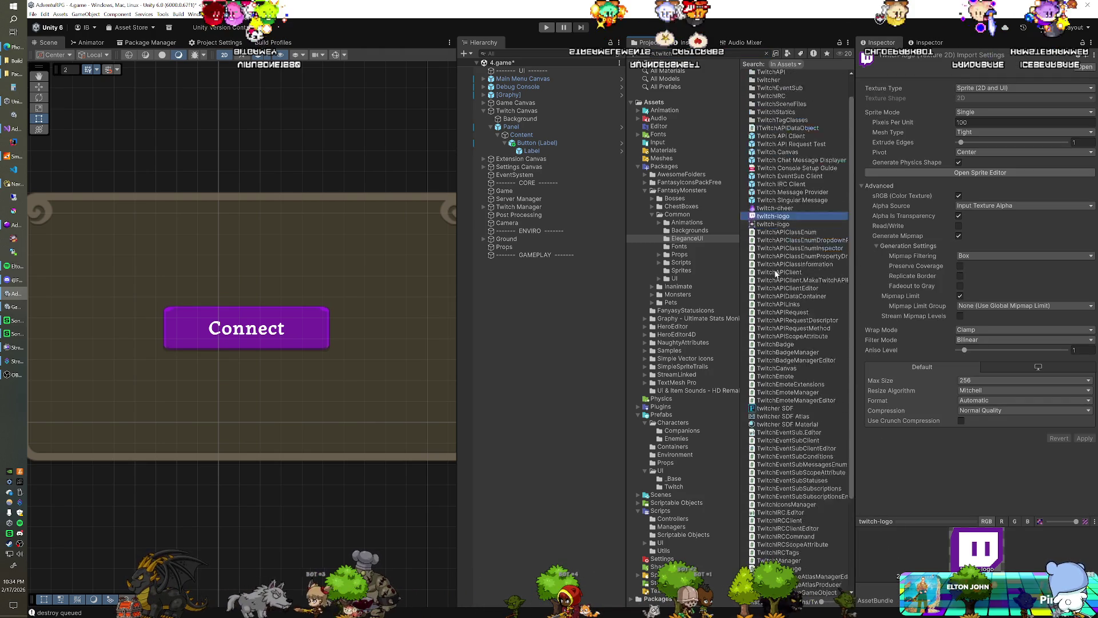
click(806, 584)
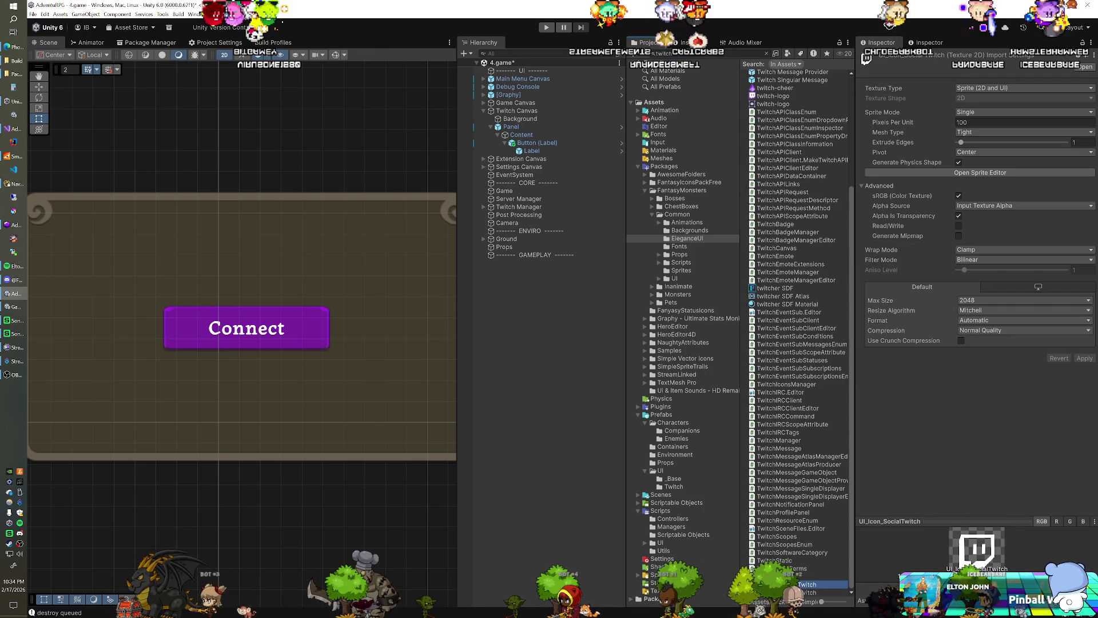
click(527, 143)
right_click(527, 144)
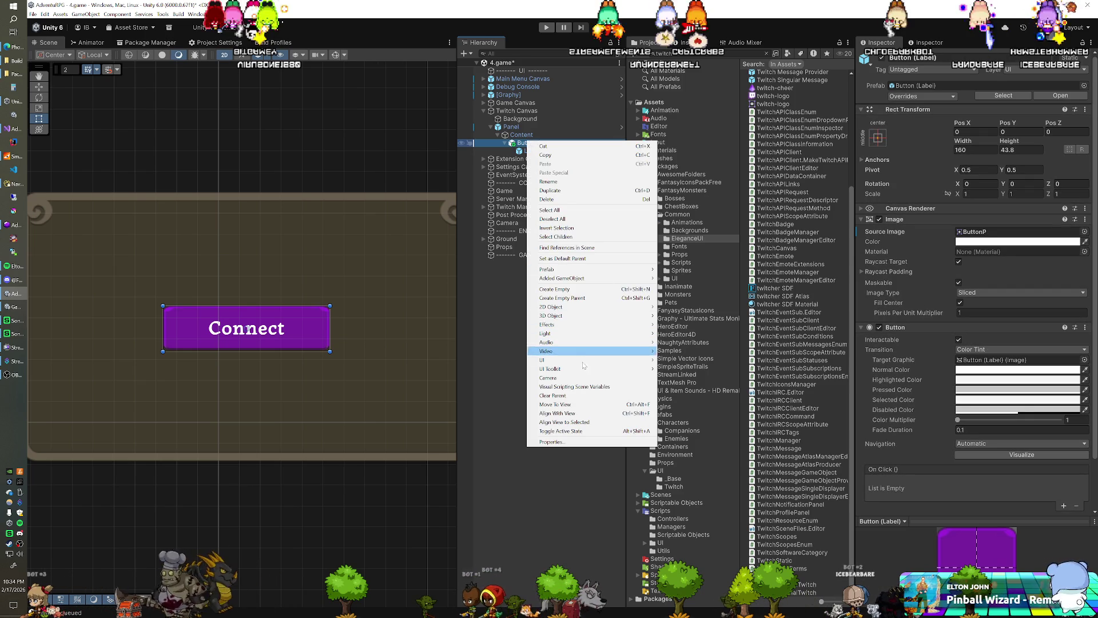
mouse_move(584, 360)
click(696, 362)
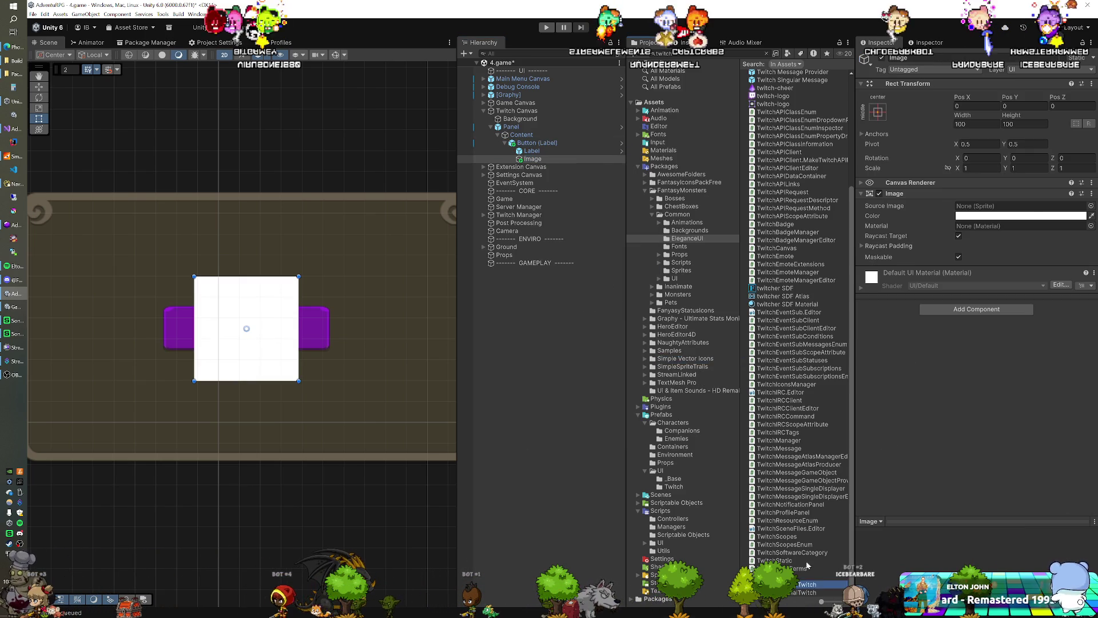
Give the image the UI_Icon_SocialTwitch sprite, size 32×32, and move it left to X -61.38
drag(1021, 213, 1021, 207)
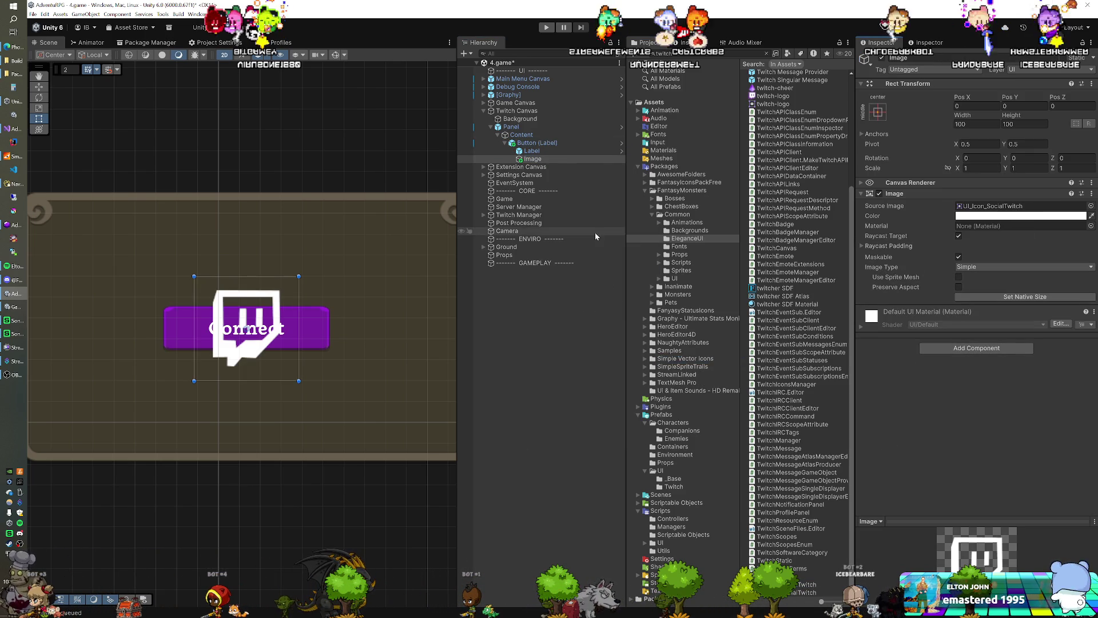
click(962, 118)
drag(959, 116, 863, 116)
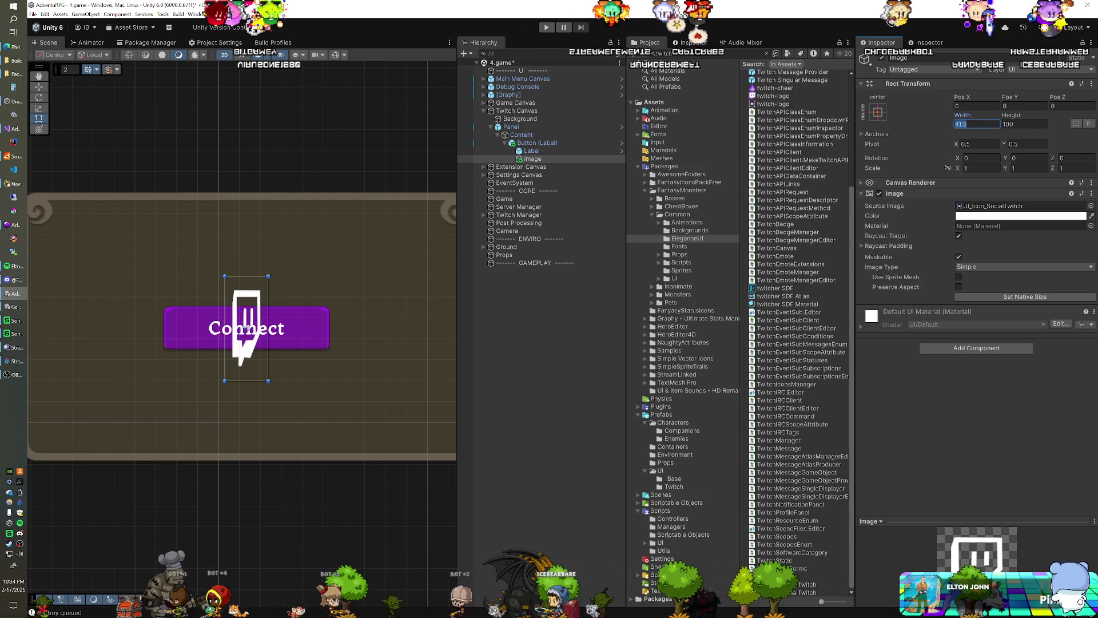
text(36)
key(Tab)
text(-57.5)
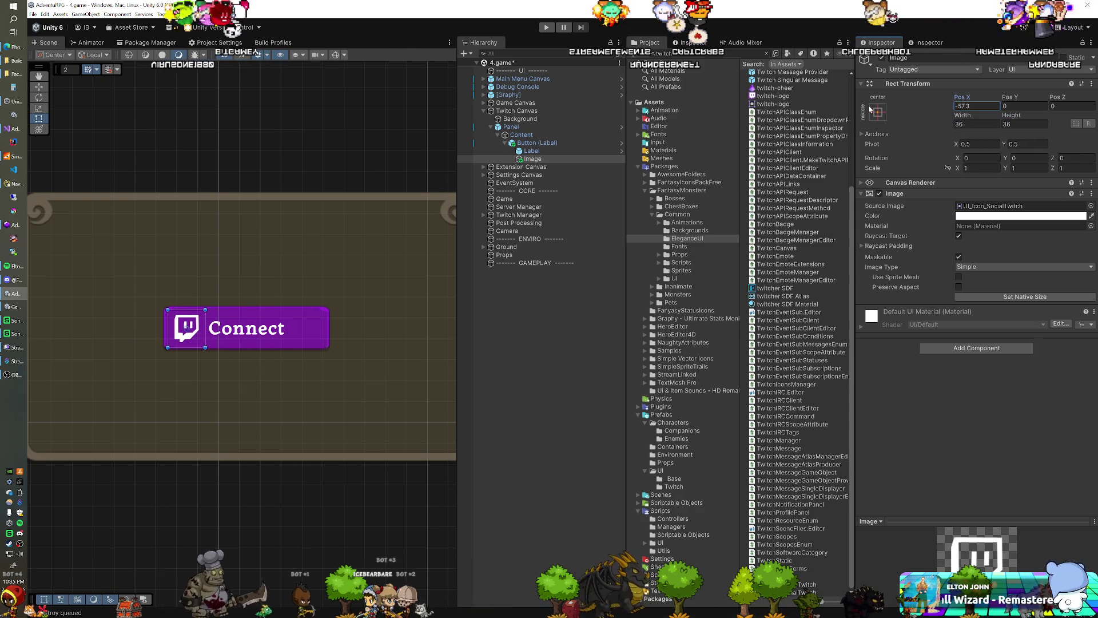
click(977, 124)
text(32)
key(Tab)
text(32)
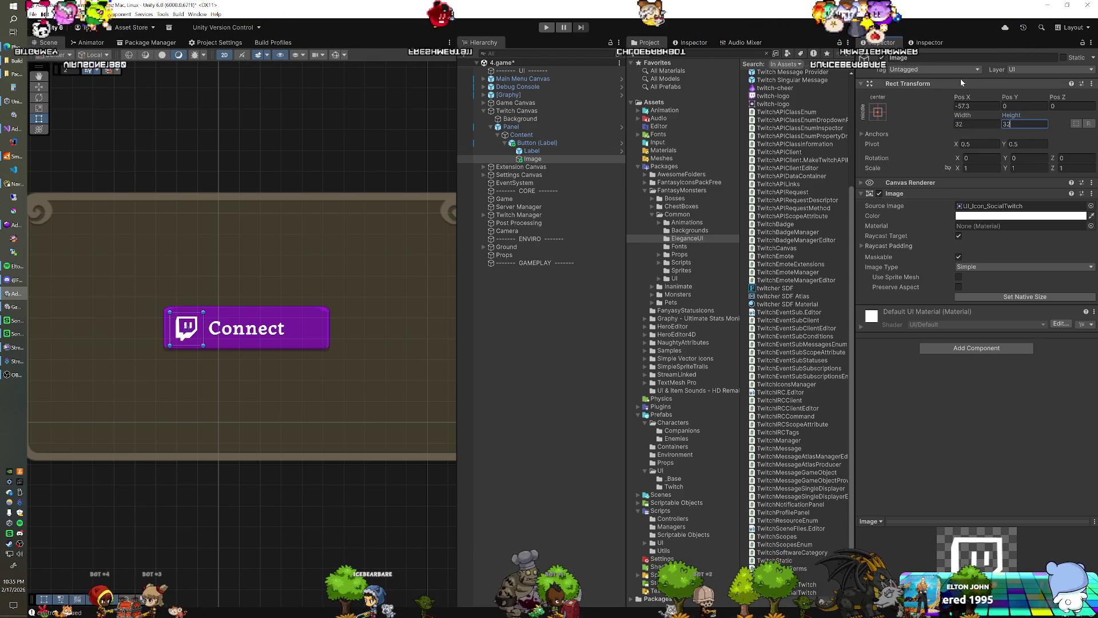
click(961, 101)
drag(962, 101, 899, 115)
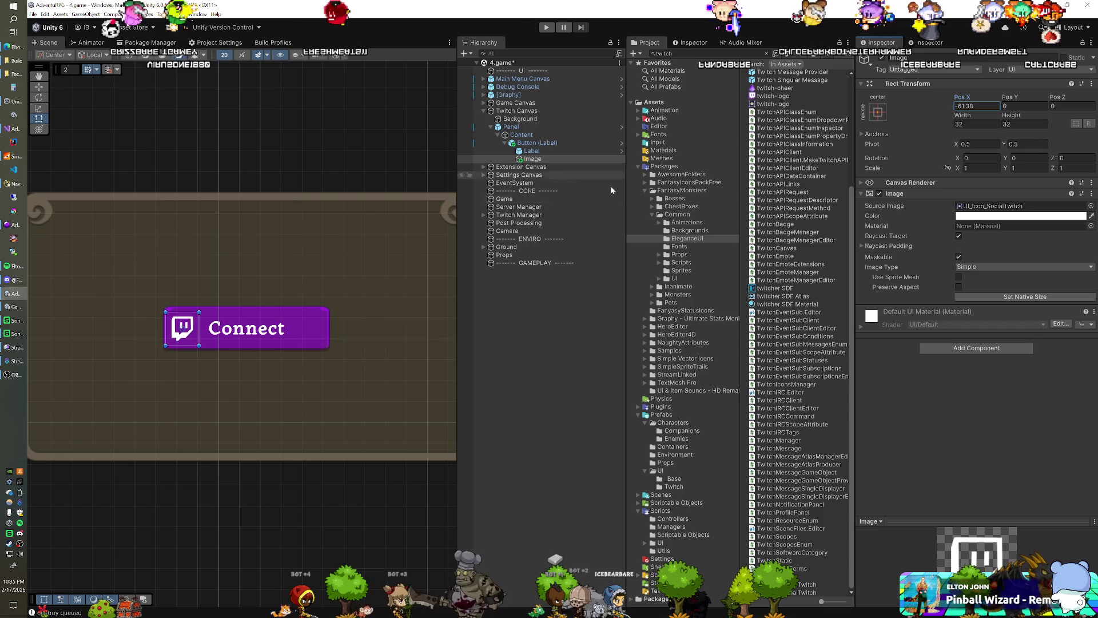
Offset the Connect label's Left to about 10 so it clears the icon, then preview in Play mode
click(533, 151)
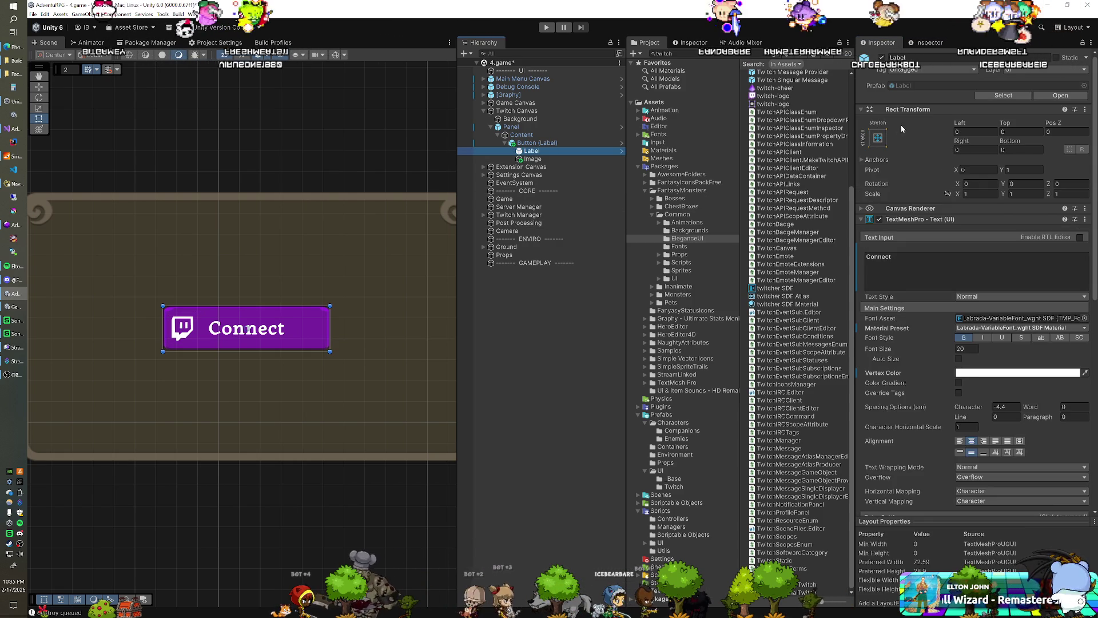
drag(960, 123, 992, 122)
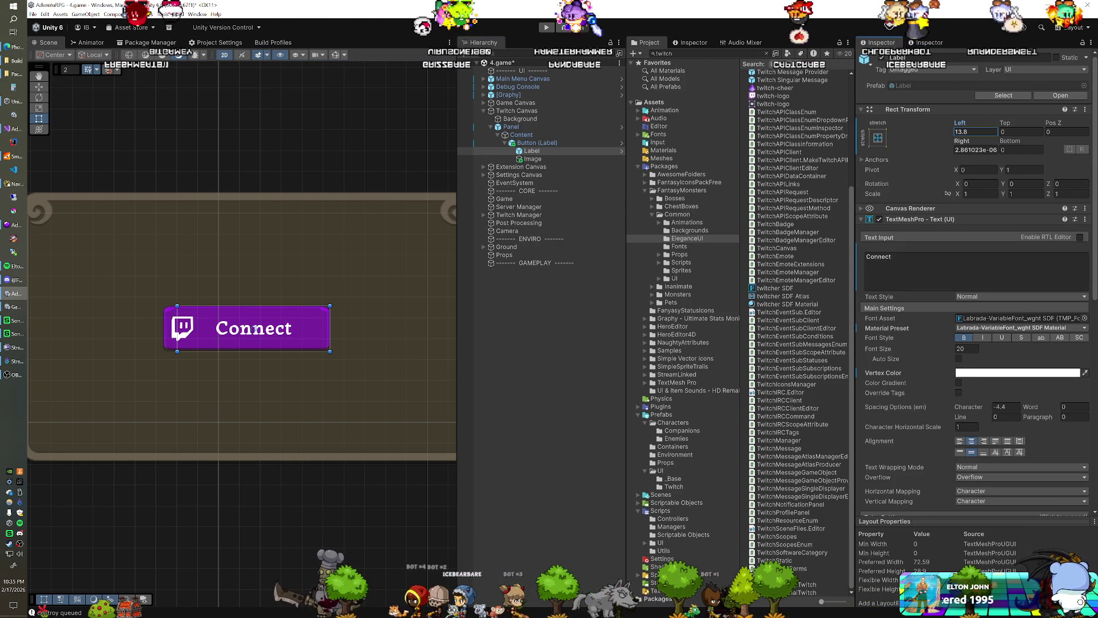
key(ctrl+p)
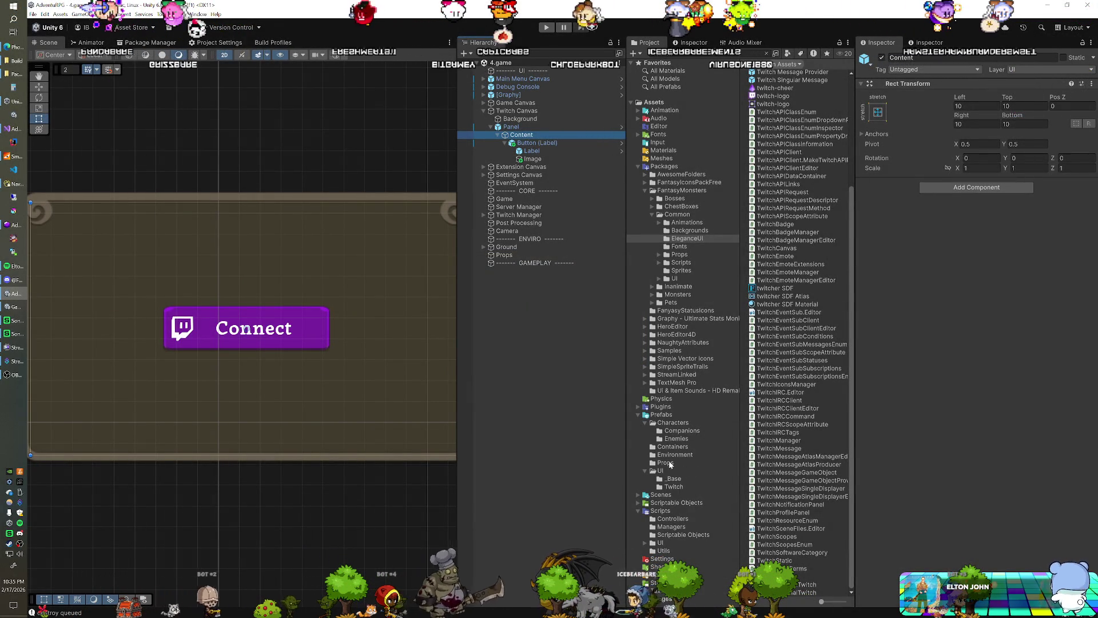
Add a Label prefab from UI/_Base under Content with bold text 'Login'
click(672, 479)
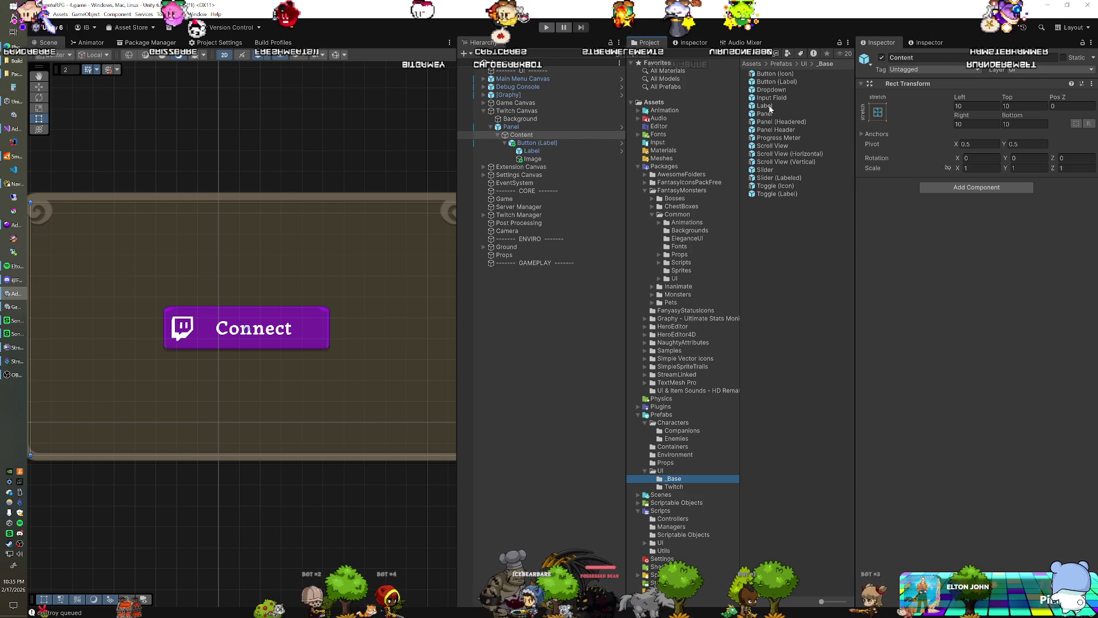
drag(765, 105, 526, 167)
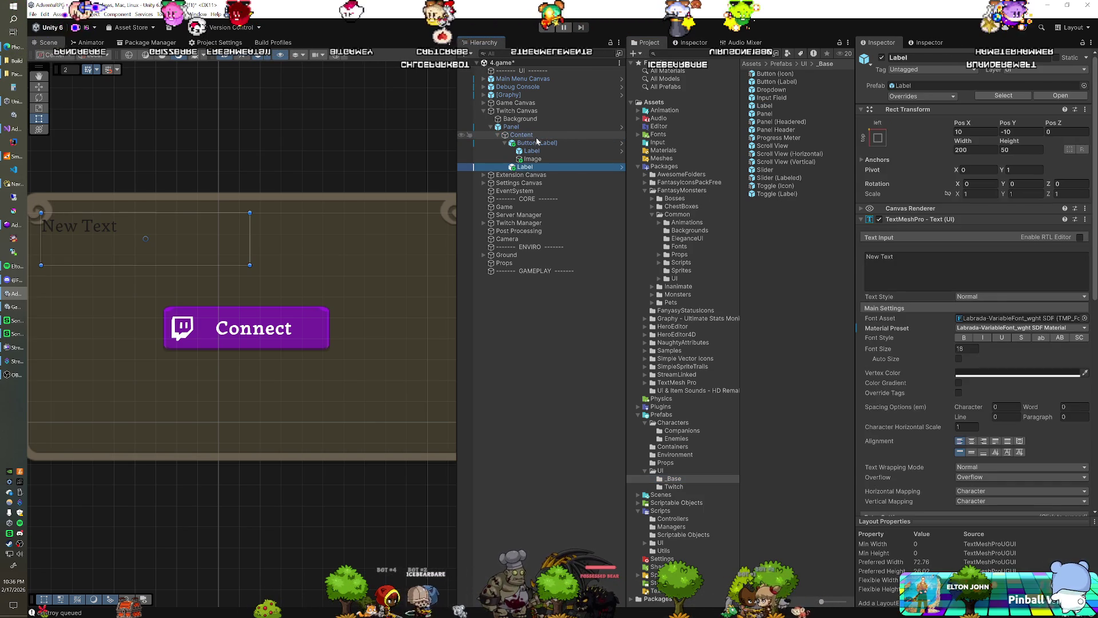
click(915, 268)
text(Login)
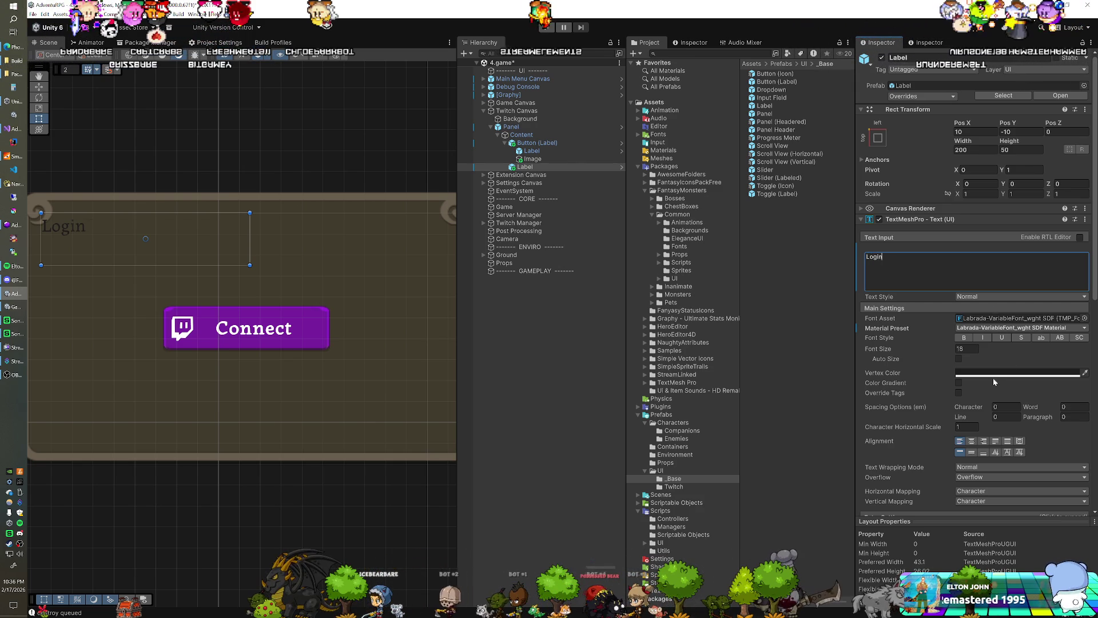
click(993, 375)
click(964, 338)
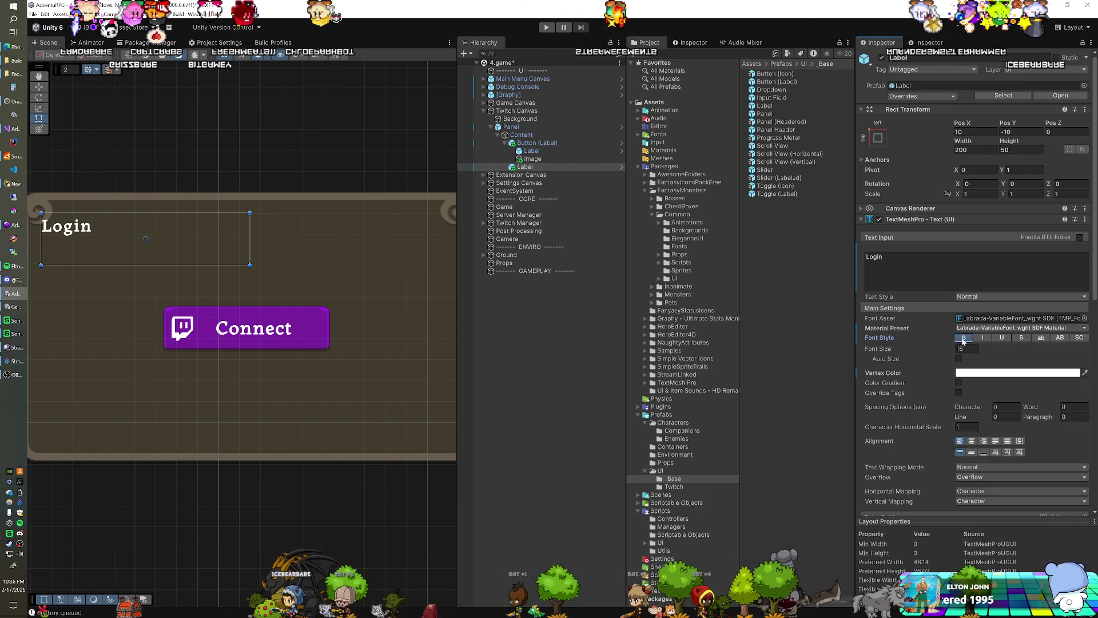
Anchor the Login label top-stretch with Right 10, centre alignment and font size 24
click(878, 138)
click(985, 217)
double_click(972, 149)
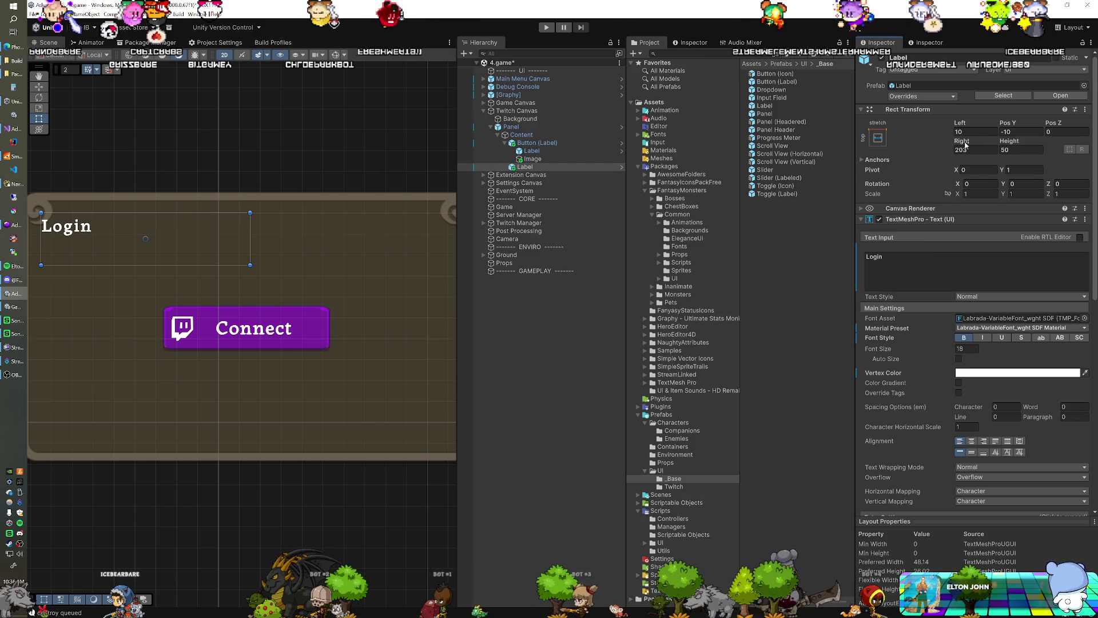
text(10)
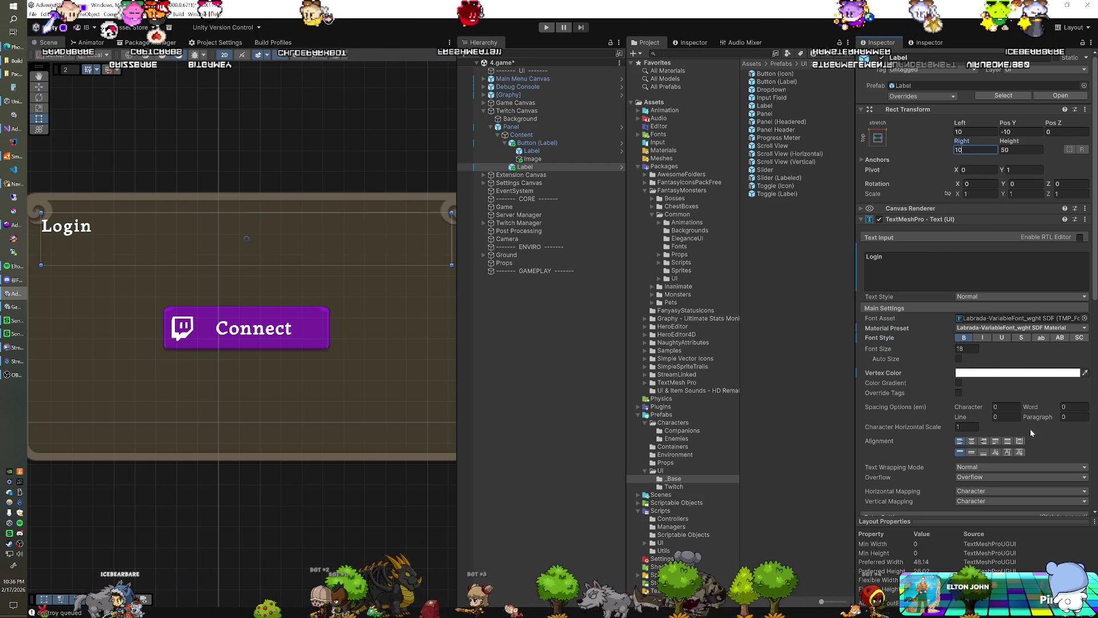
click(971, 441)
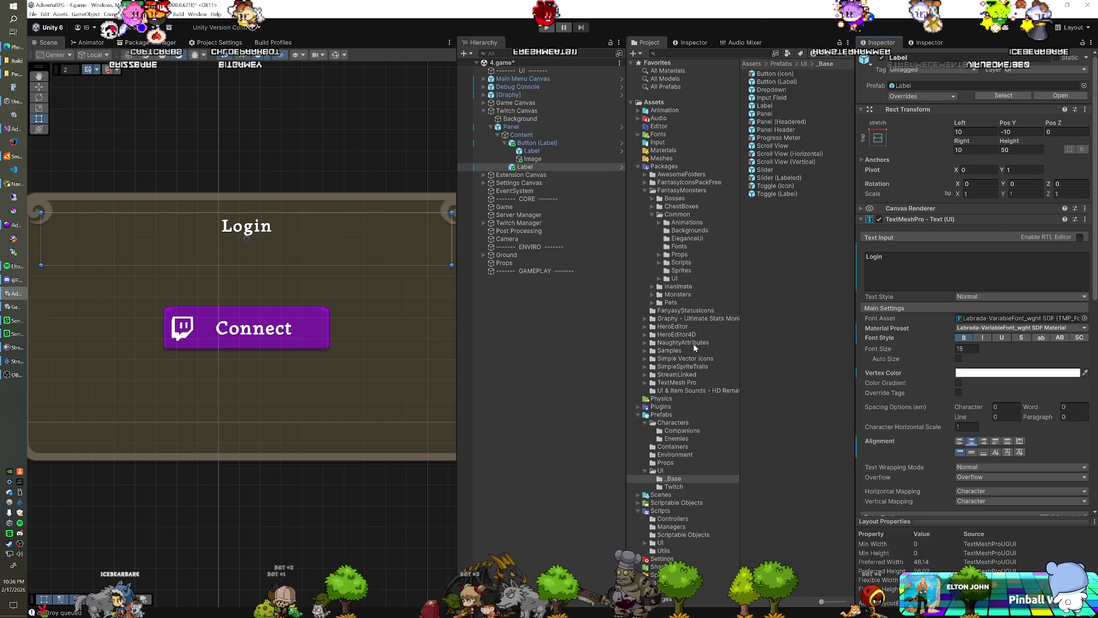
double_click(967, 349)
text(24)
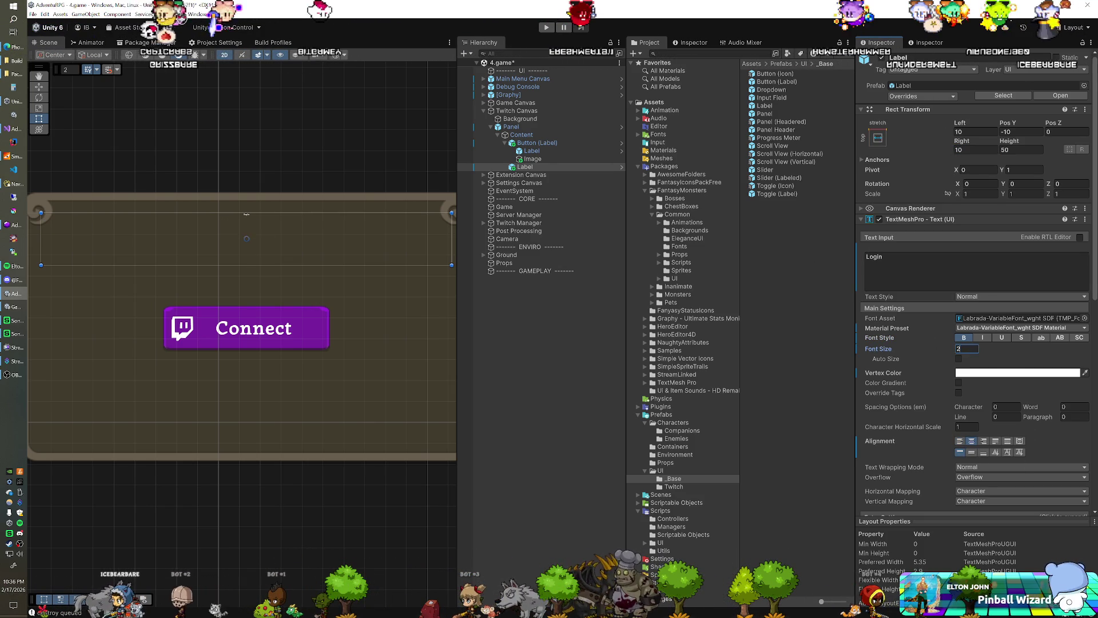